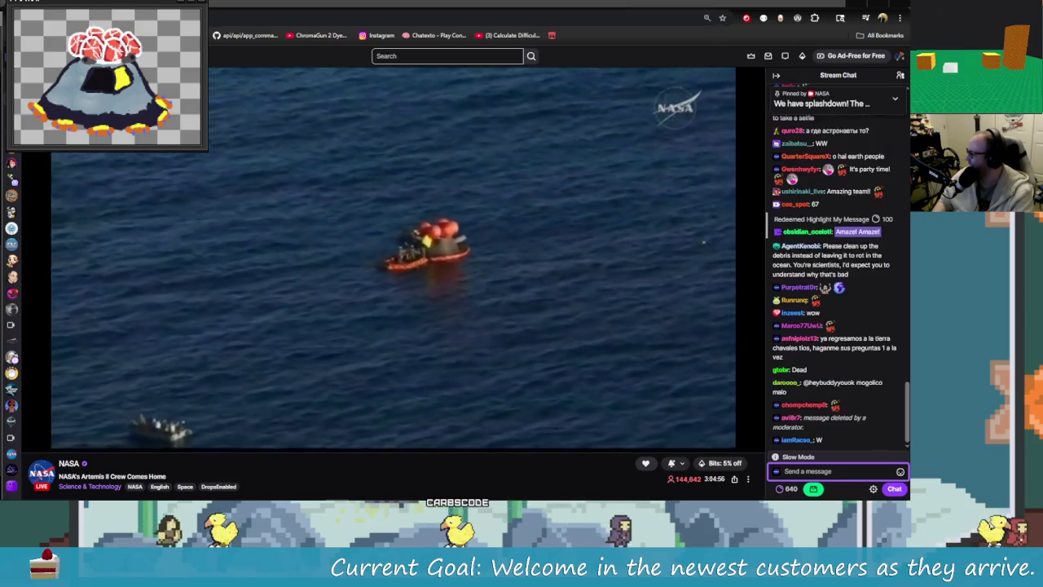
Reload twitch.tv/nasa and watch the Artemis II crew recovery broadcast full screen.
scroll(123, 98, down, 2)
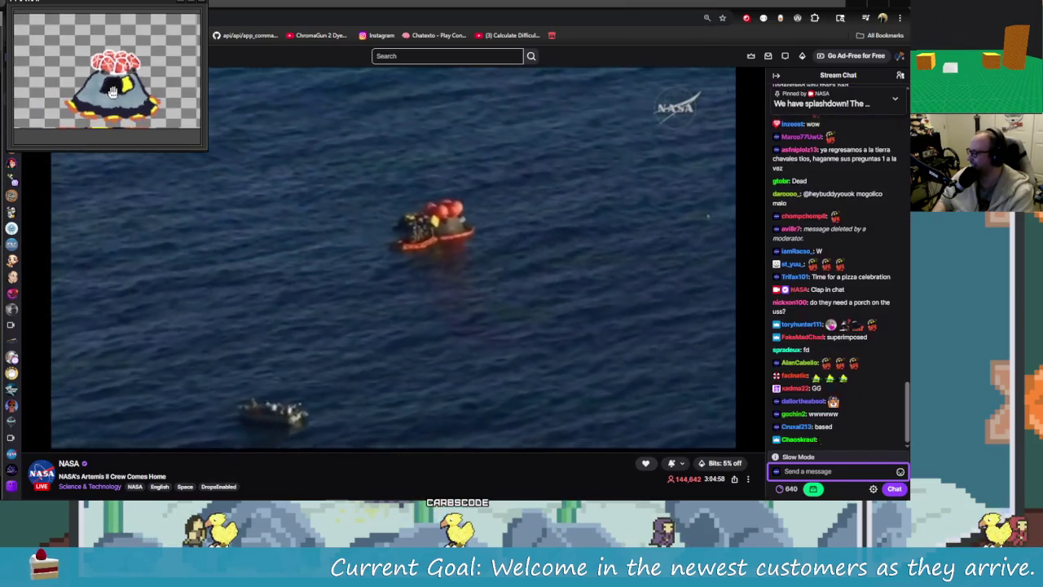
scroll(112, 94, down, 2)
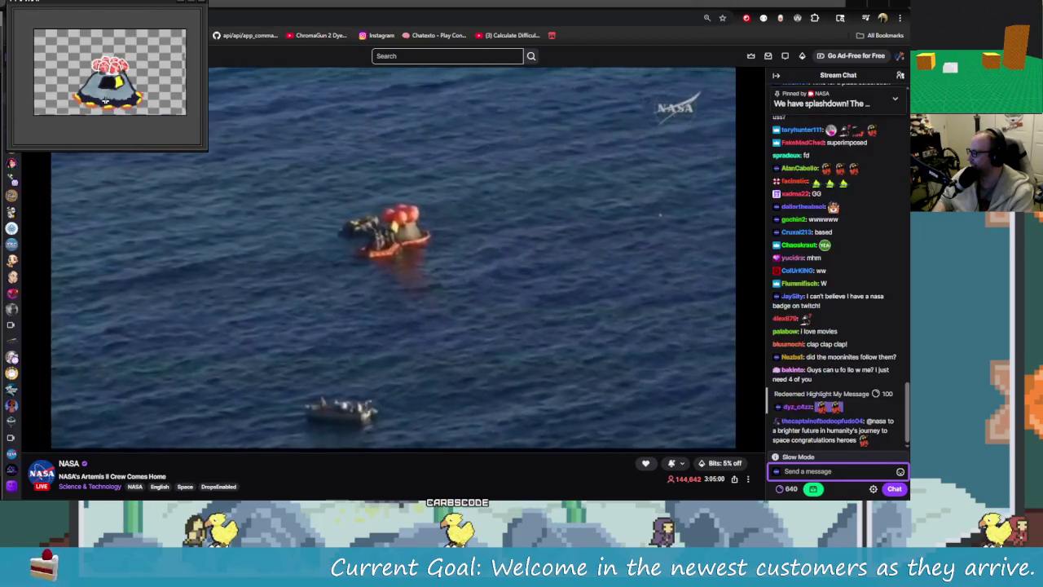
scroll(106, 101, up, 4)
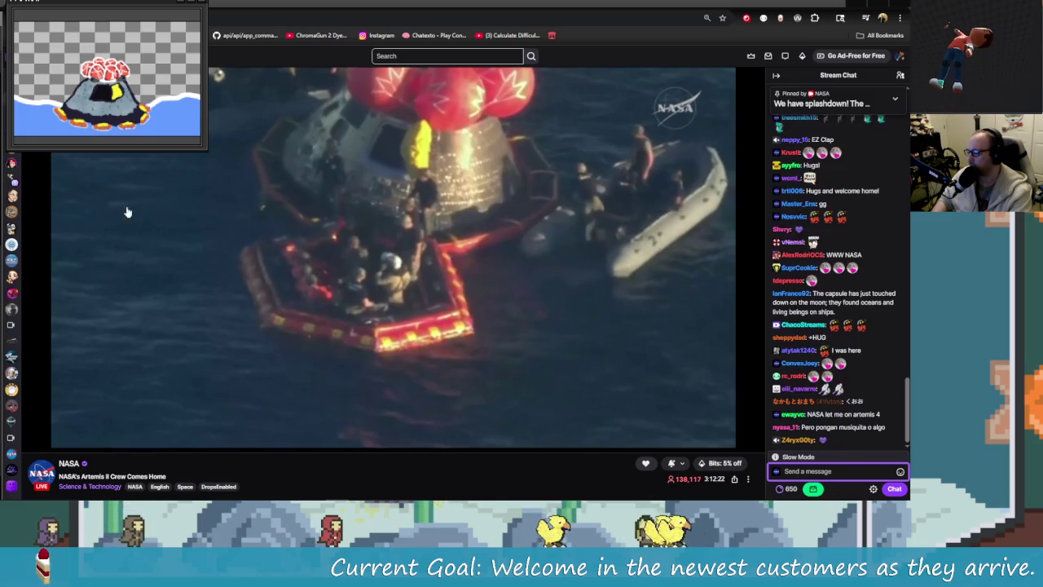
click(284, 18)
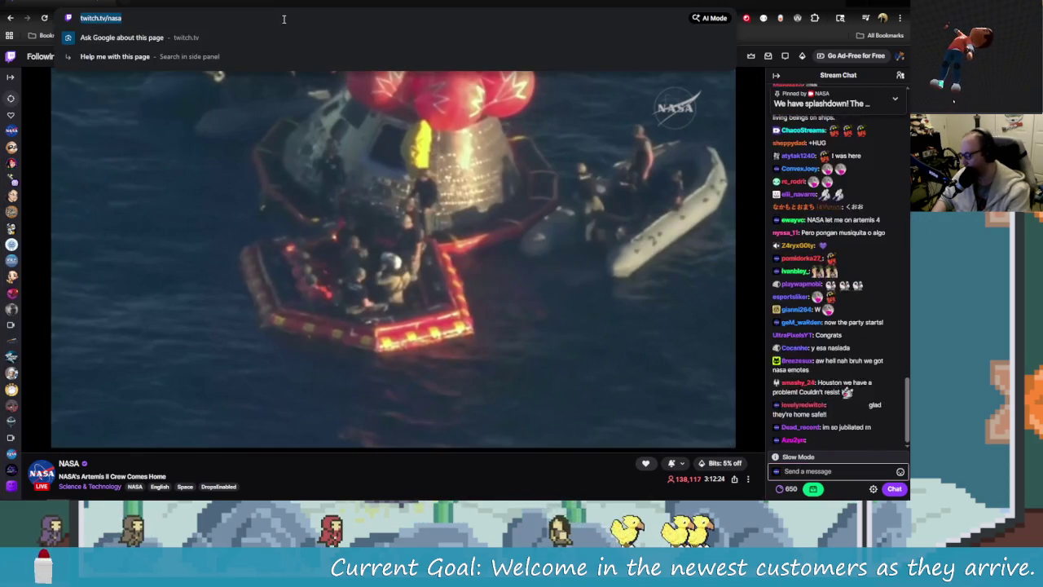
key(Return)
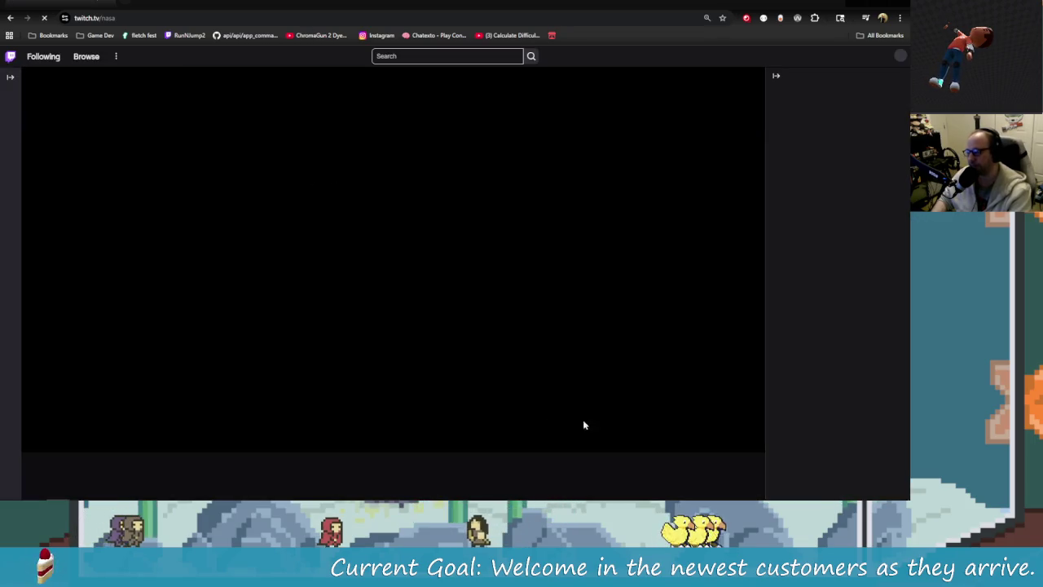
click(752, 440)
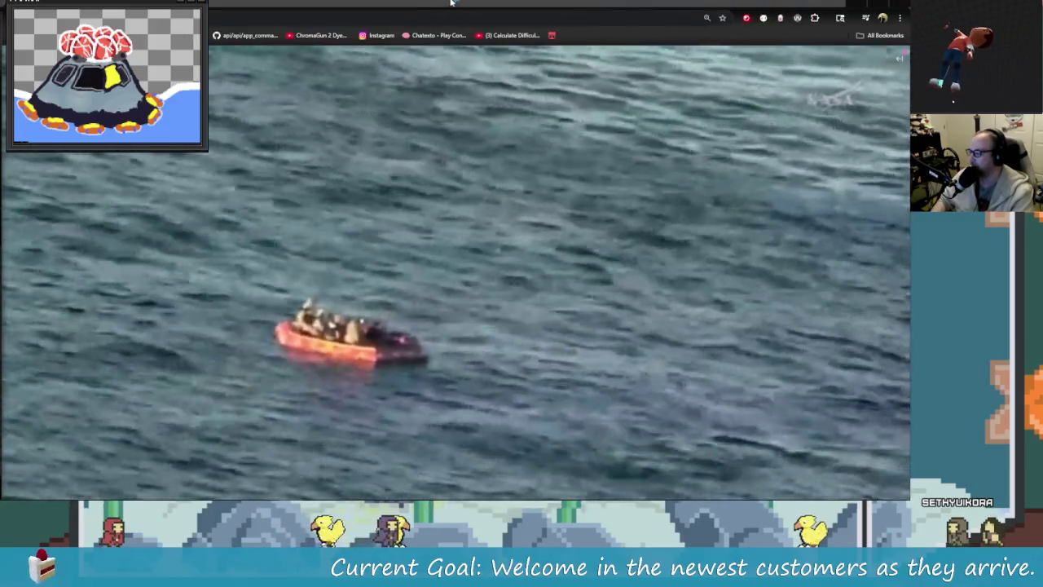
Minimize the full-screen NASA stream to get back to the customer.gd script.
key(super+Down)
key(super+Down)
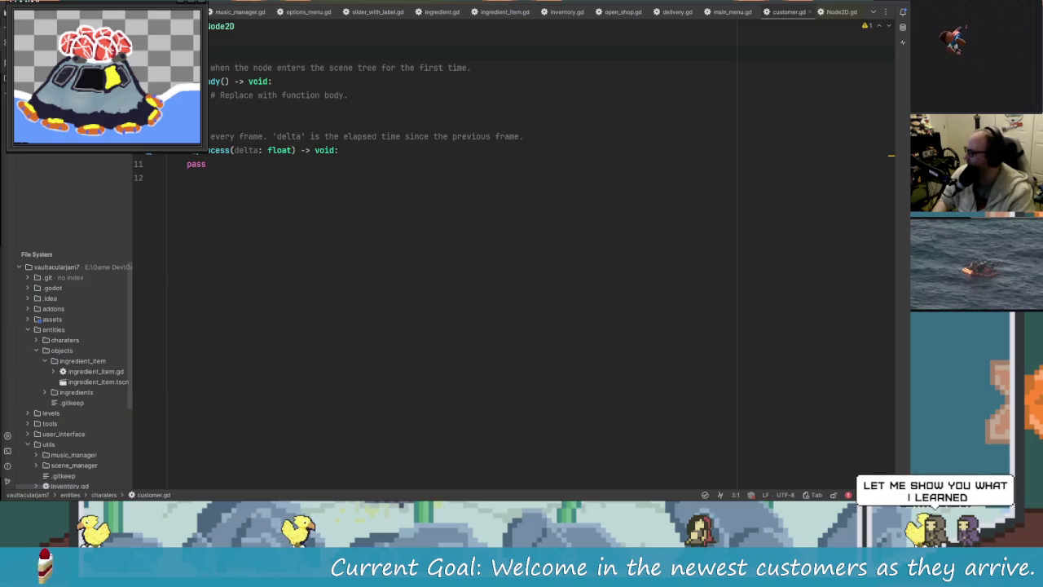
Switch to Godot's customer scene, scrub the slide animation back to its start, and select the Sprite node.
key(alt+Tab)
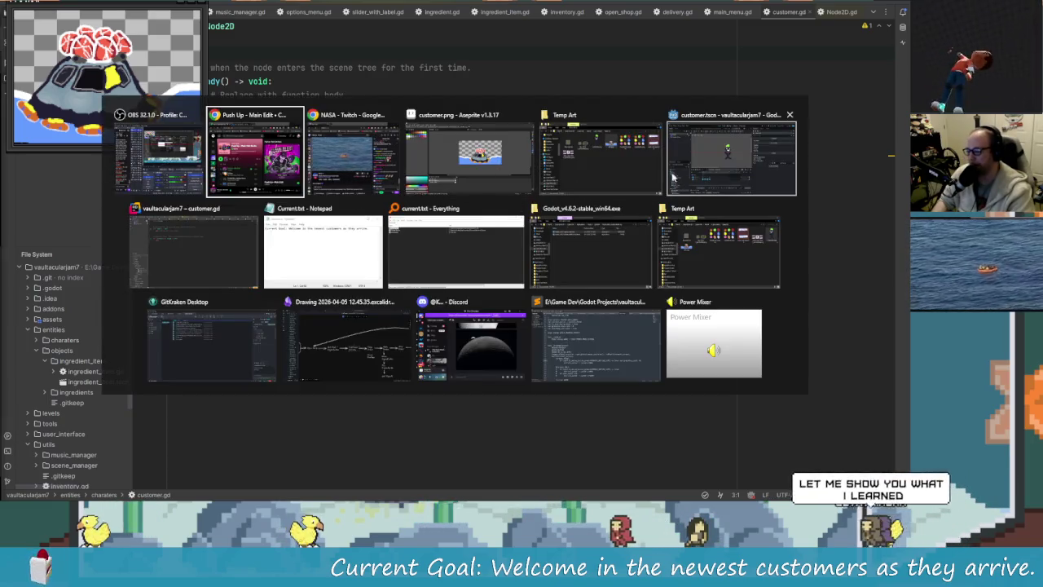
click(674, 178)
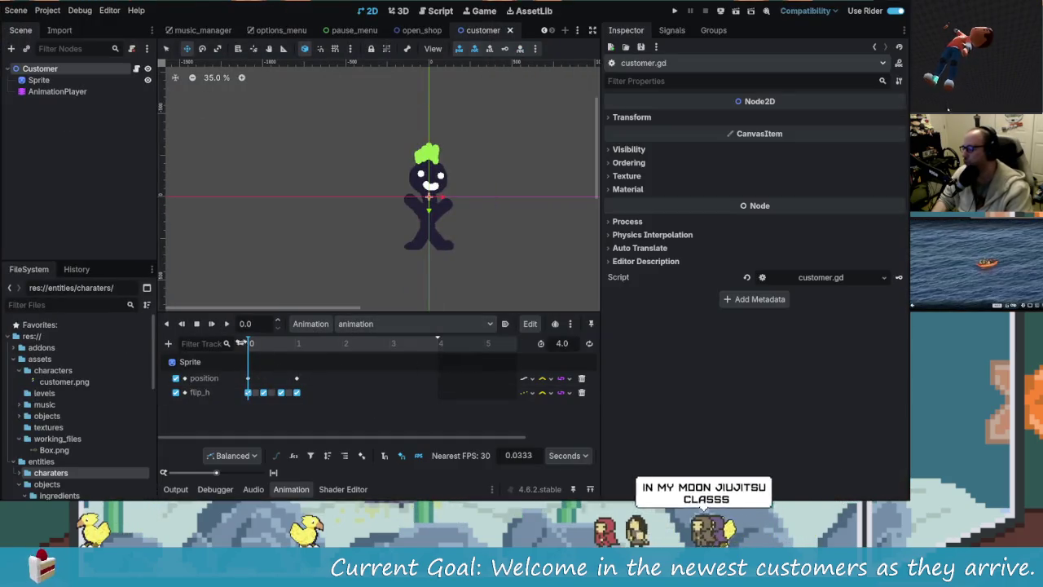
mouse_move(249, 346)
mouse_down()
mouse_move(296, 356)
mouse_move(132, 310)
mouse_up()
click(294, 345)
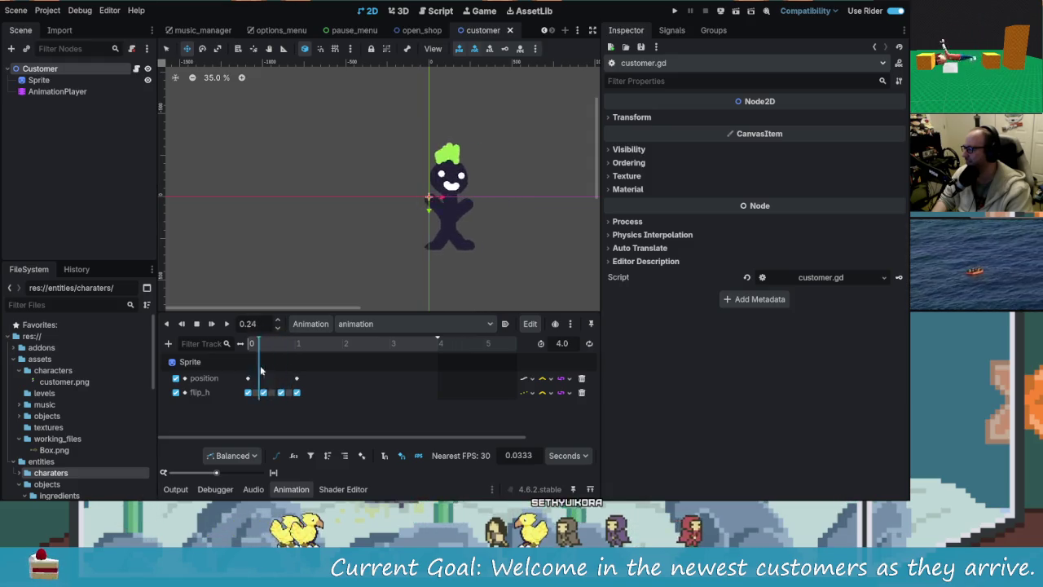
click(283, 375)
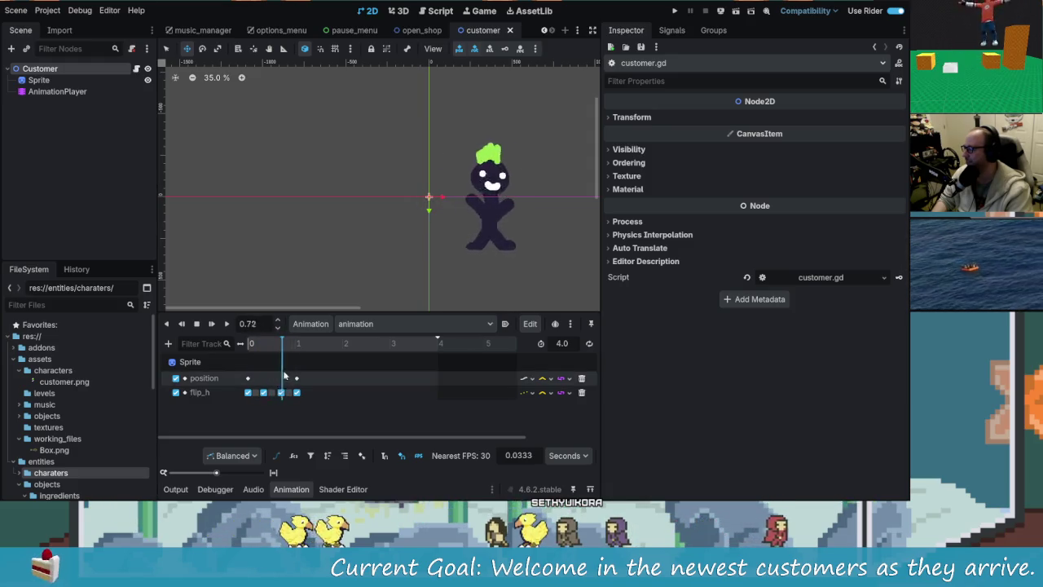
mouse_move(296, 380)
mouse_down()
mouse_move(265, 380)
mouse_move(291, 389)
mouse_up()
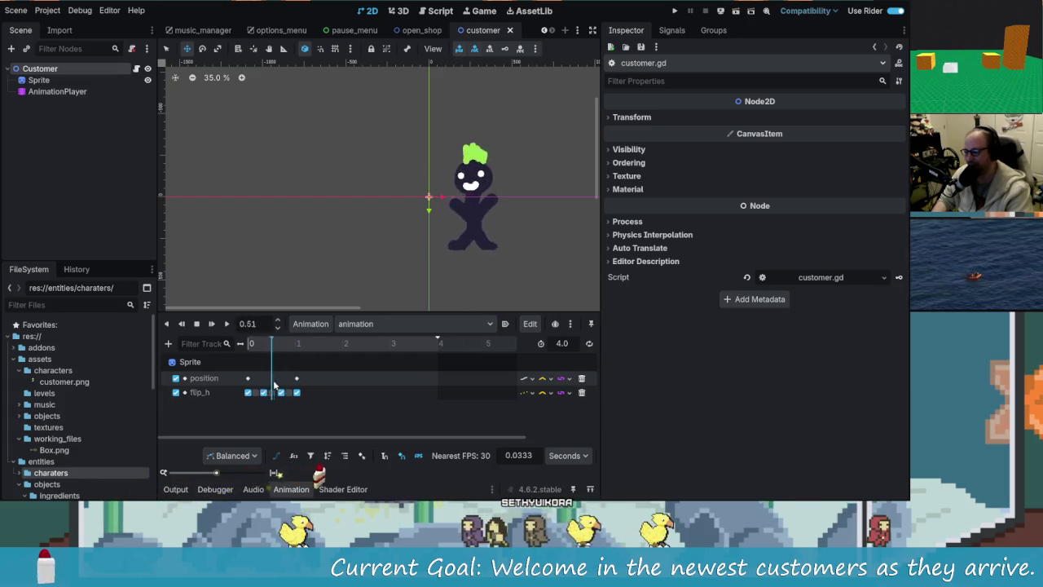
drag(275, 386, 172, 277)
click(41, 80)
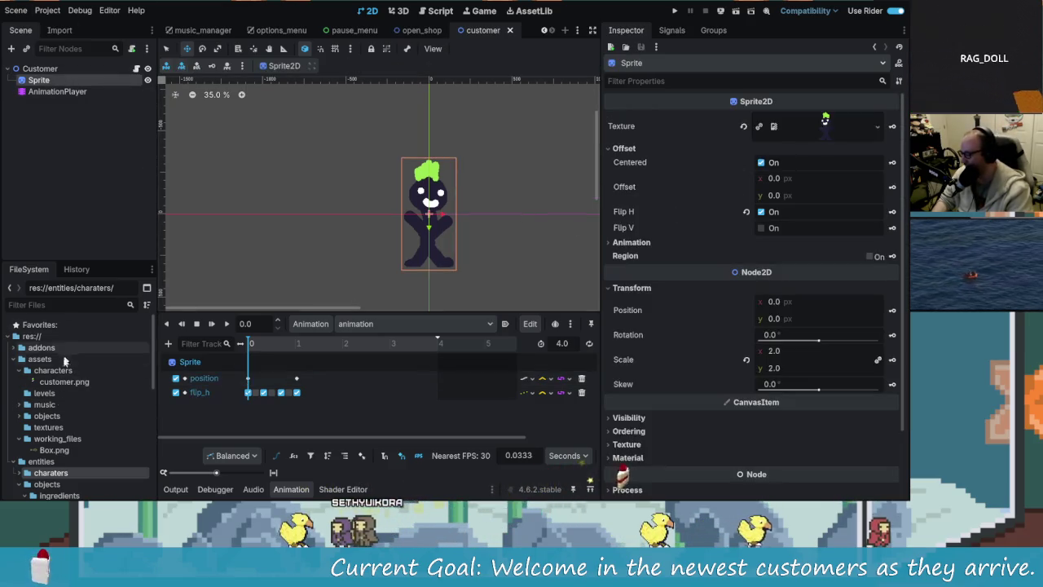
Drag arti.png from assets/characters onto the Sprite's Texture field in the Inspector.
click(52, 370)
key(alt+Tab)
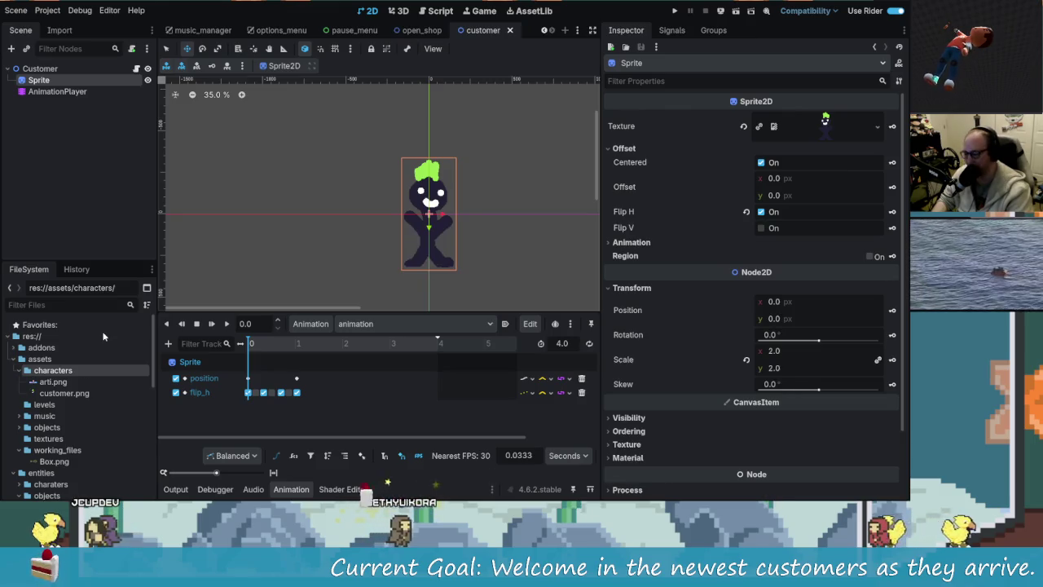
drag(60, 384, 706, 222)
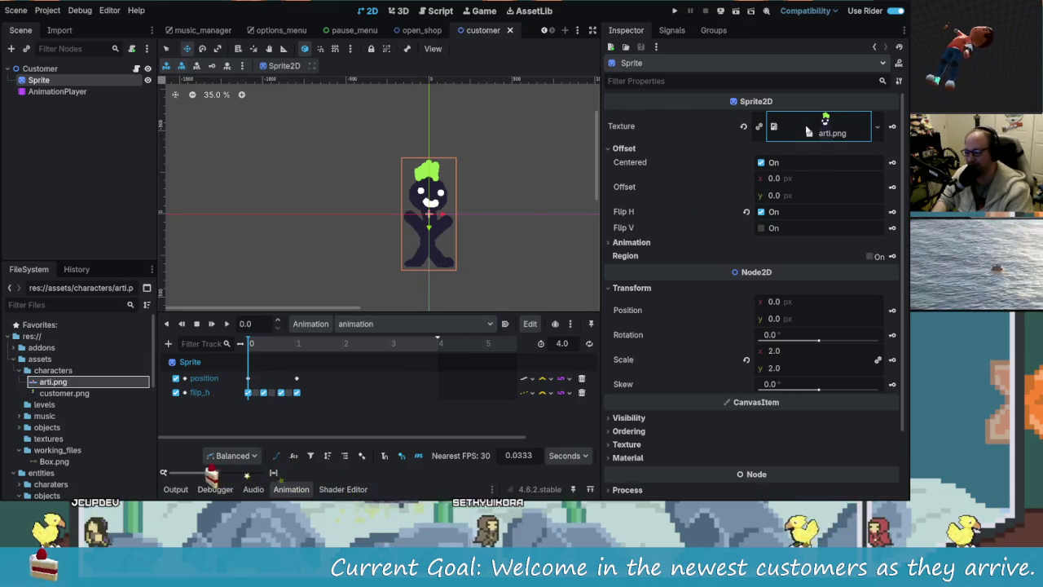
drag(807, 131, 811, 130)
Reframe the canvas around the capsule sprite and scrub then play its animation.
scroll(560, 204, up, 3)
scroll(511, 252, down, 4)
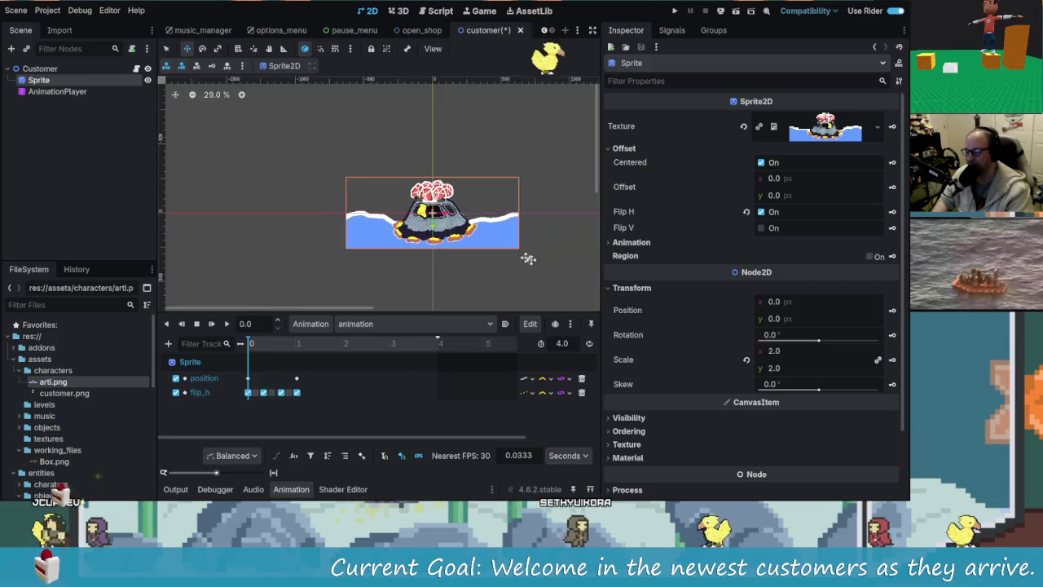
scroll(511, 252, right, 2)
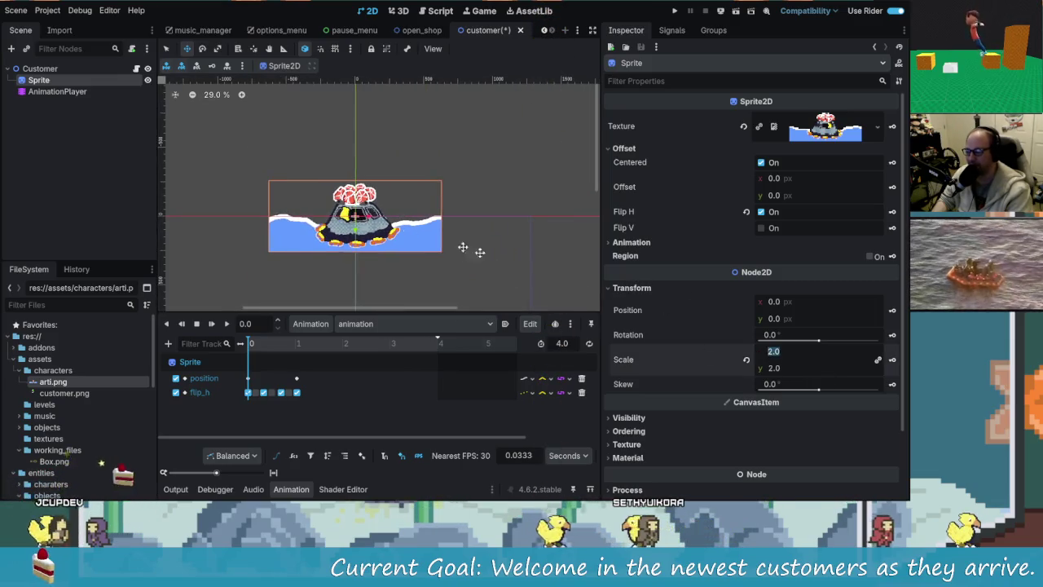
scroll(506, 261, down, 2)
drag(484, 258, 412, 215)
scroll(375, 253, left, 2)
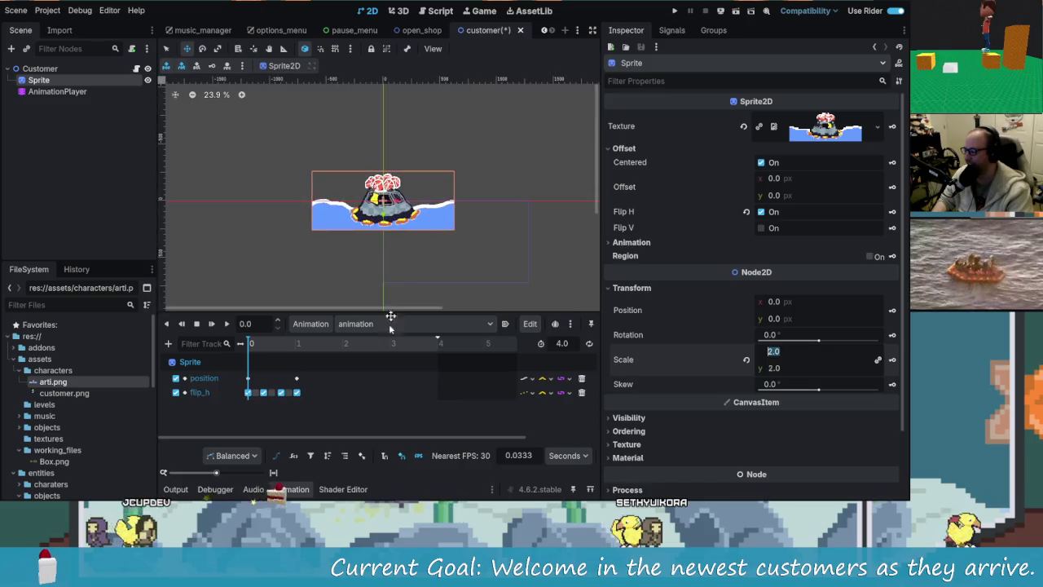
mouse_move(250, 348)
mouse_down()
mouse_move(319, 356)
mouse_move(240, 343)
mouse_up()
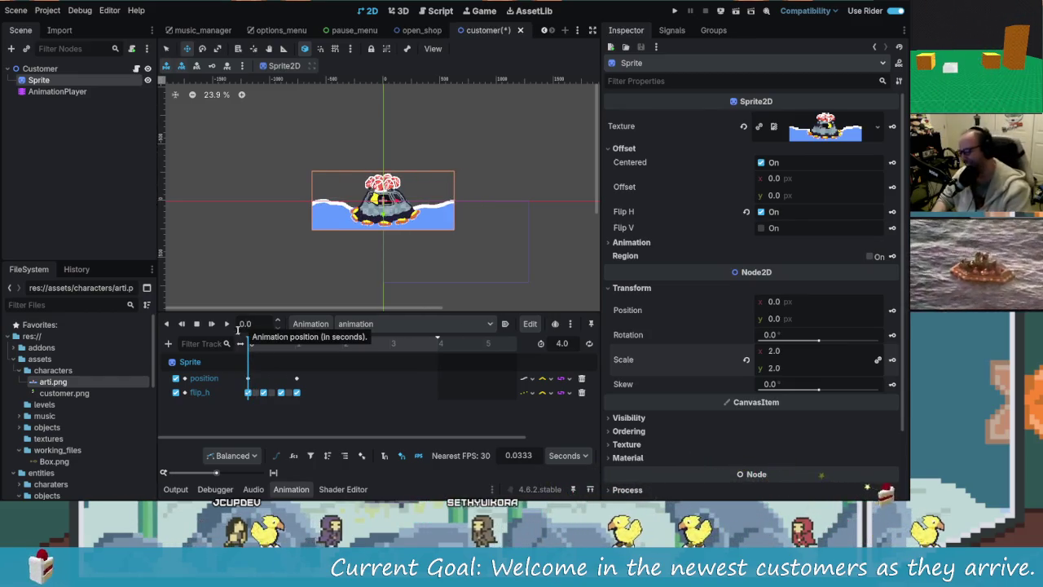
click(227, 323)
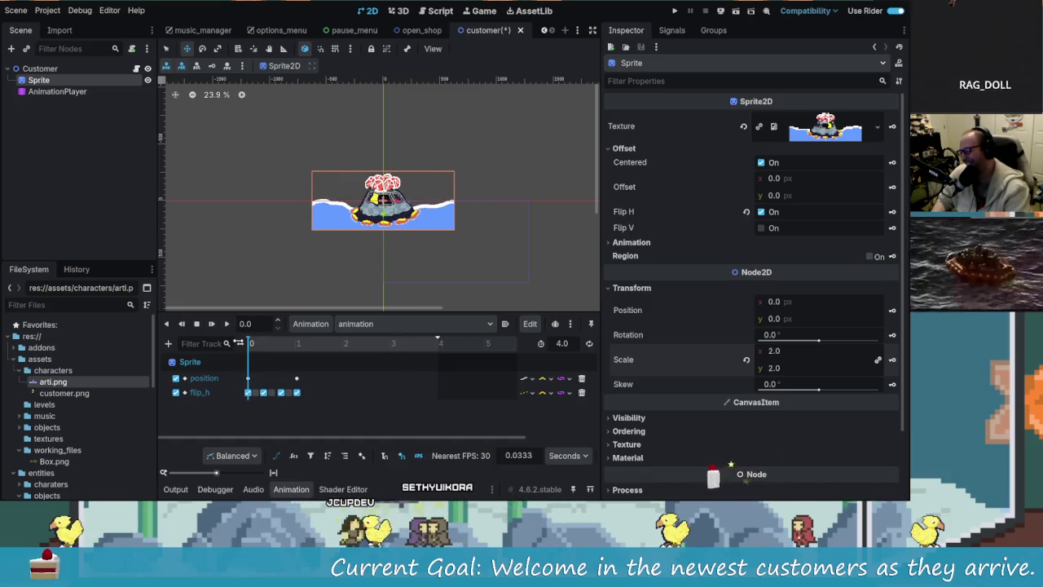
Replay the capsule animation from the start several times, zooming in, then rewind to frame 0.
click(226, 323)
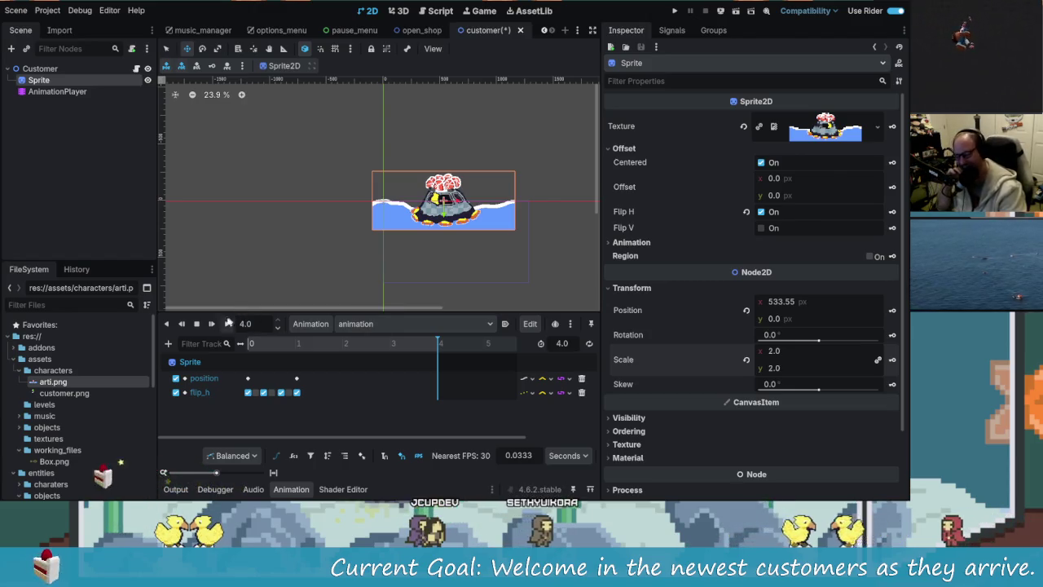
click(226, 324)
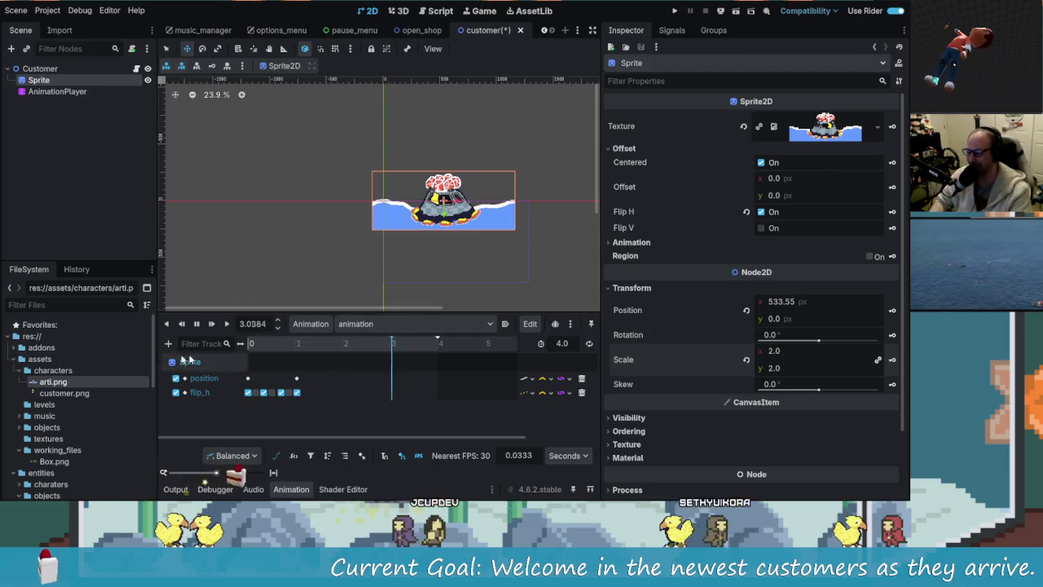
scroll(416, 209, up, 5)
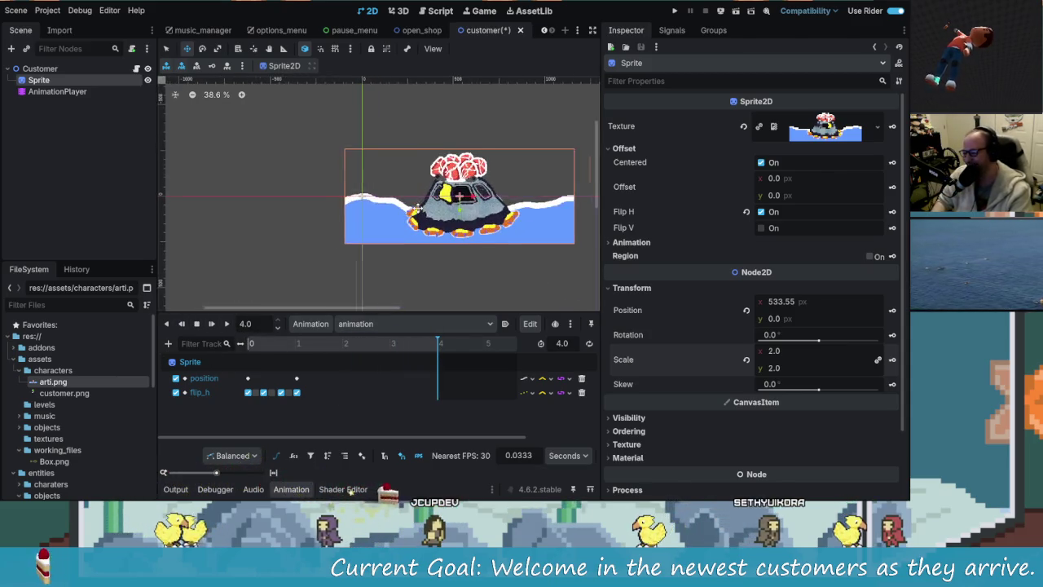
scroll(416, 209, up, 5)
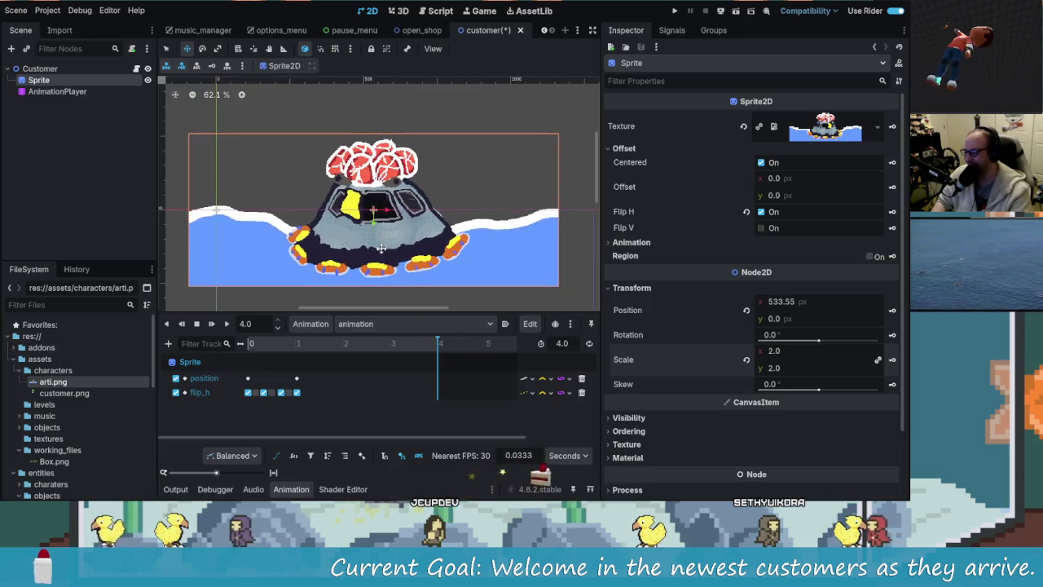
click(226, 323)
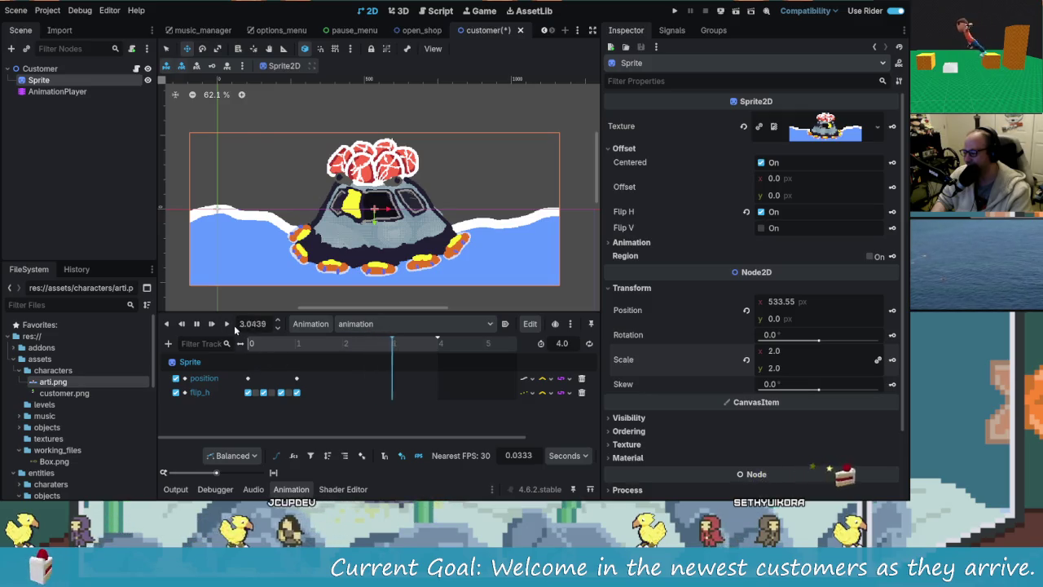
click(229, 324)
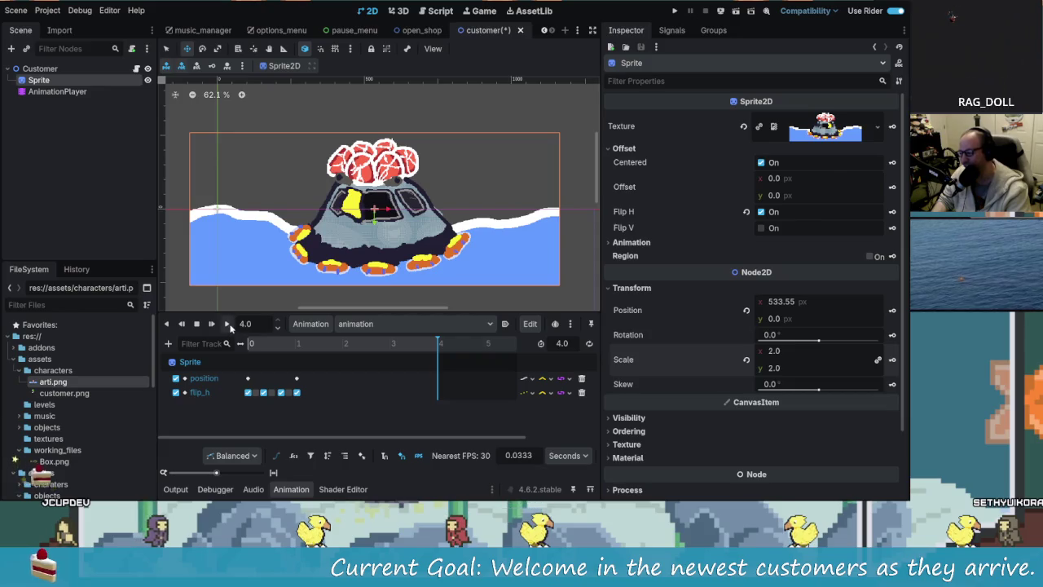
click(227, 325)
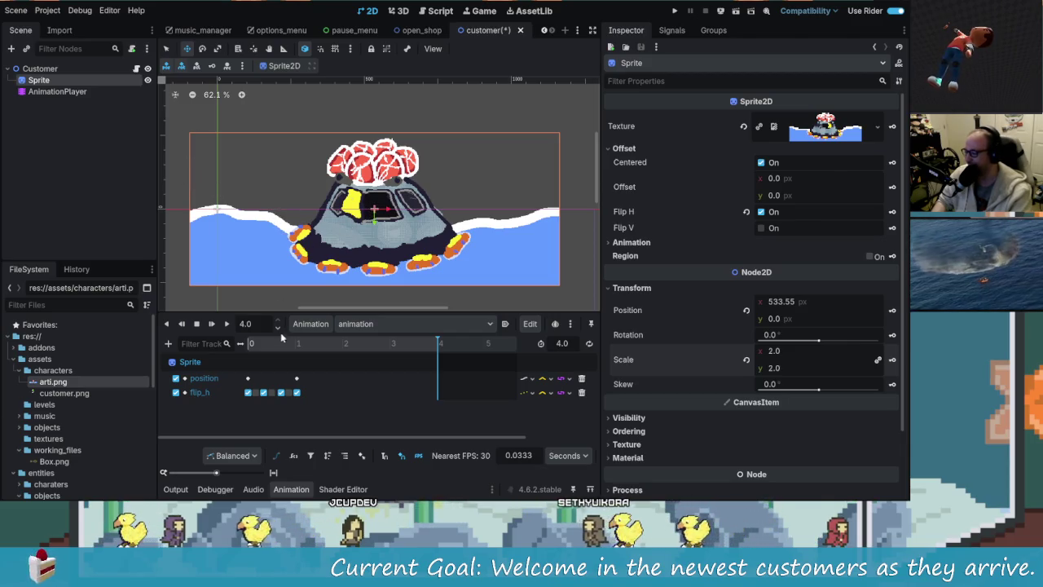
drag(349, 348, 221, 352)
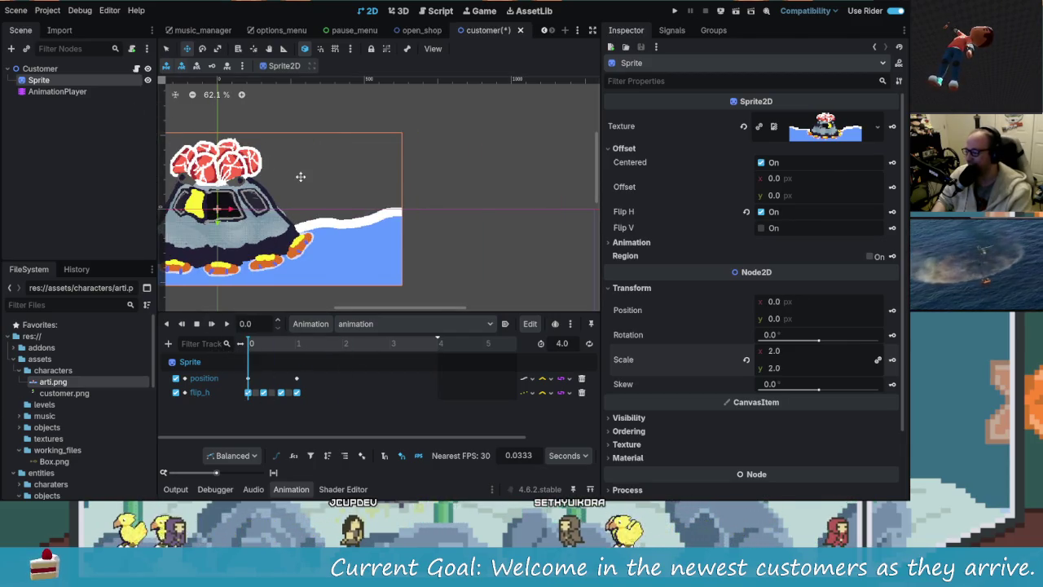
Recentre the sprite in the view, then play and stop the animation to reset it to 0.
scroll(301, 177, down, 5)
mouse_move(409, 256)
mouse_down()
mouse_move(424, 175)
mouse_move(401, 168)
mouse_move(412, 172)
mouse_move(403, 218)
mouse_up()
scroll(406, 183, up, 1)
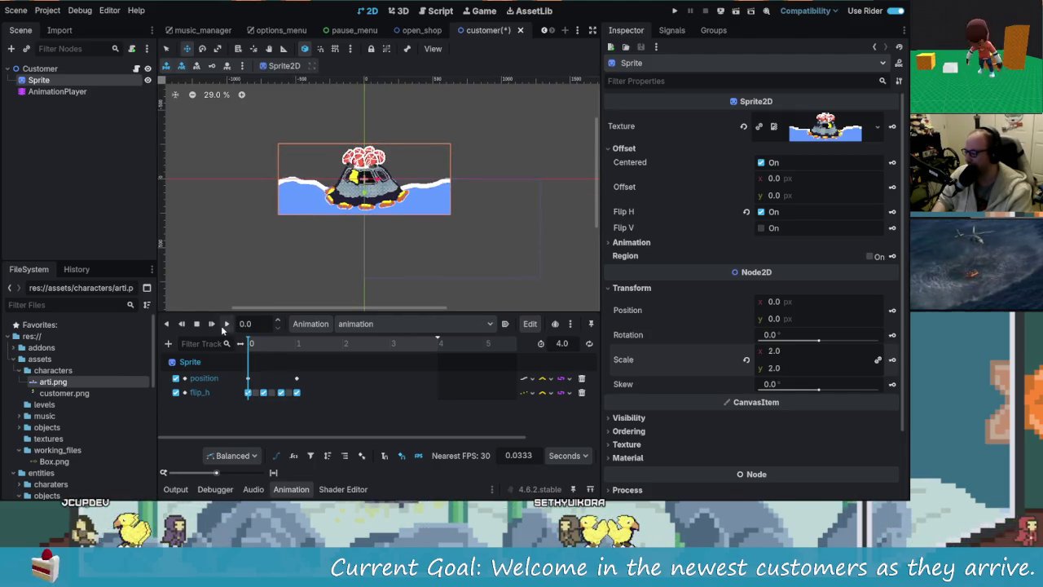
click(225, 325)
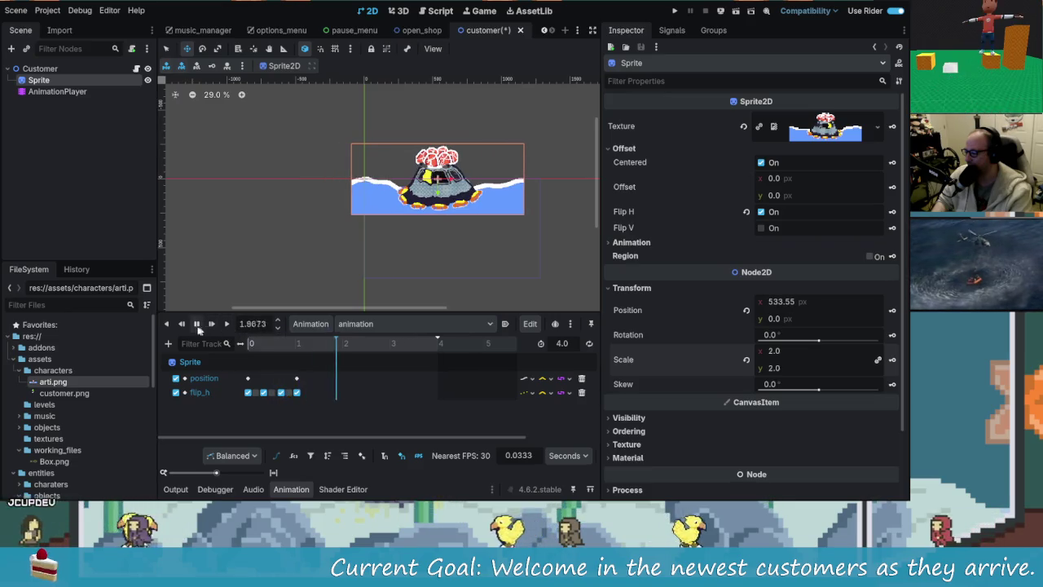
click(196, 324)
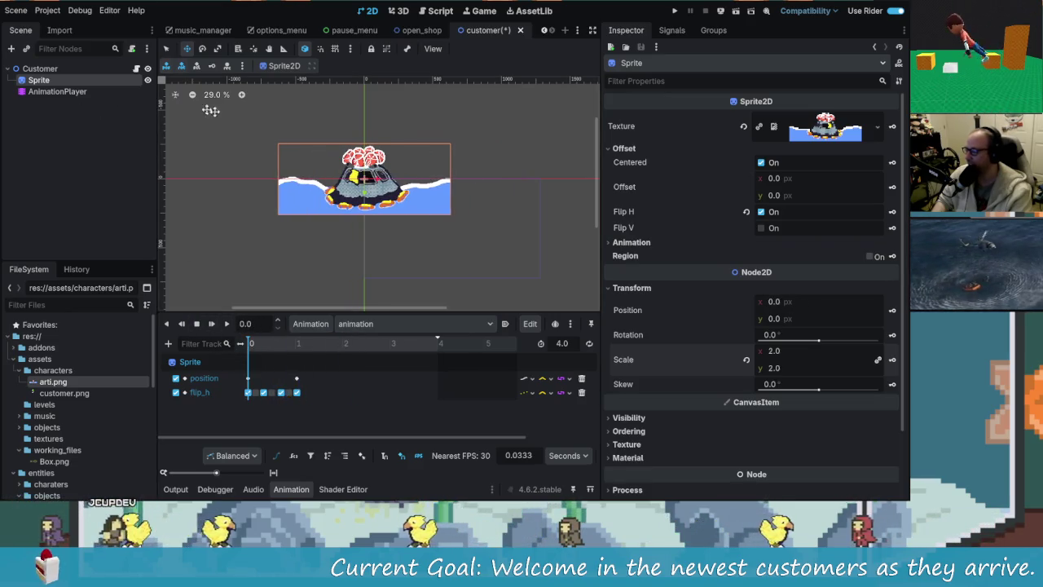
Save the customer scene with Ctrl+S.
key(ctrl+s)
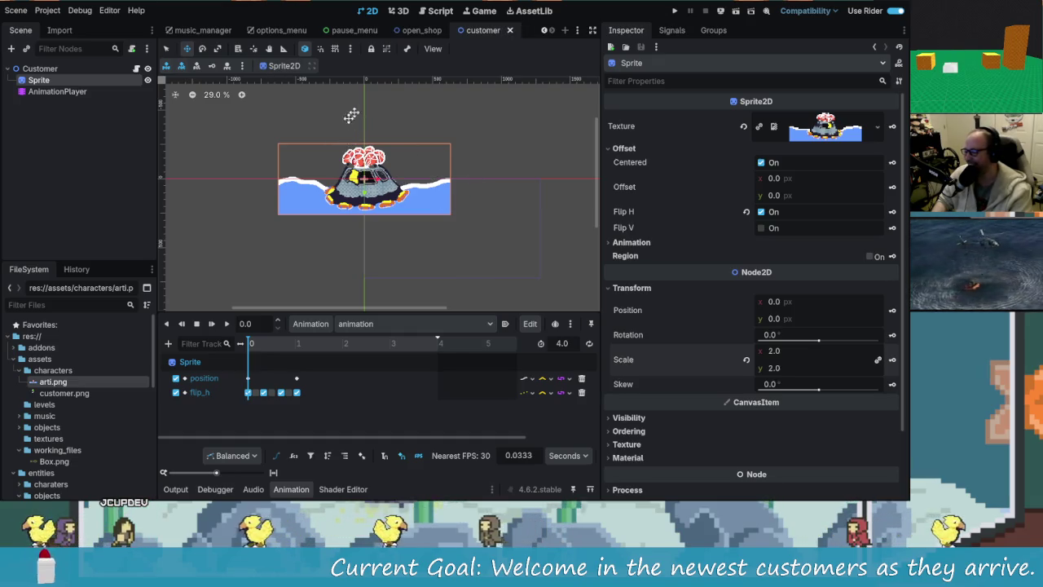
scroll(367, 146, up, 5)
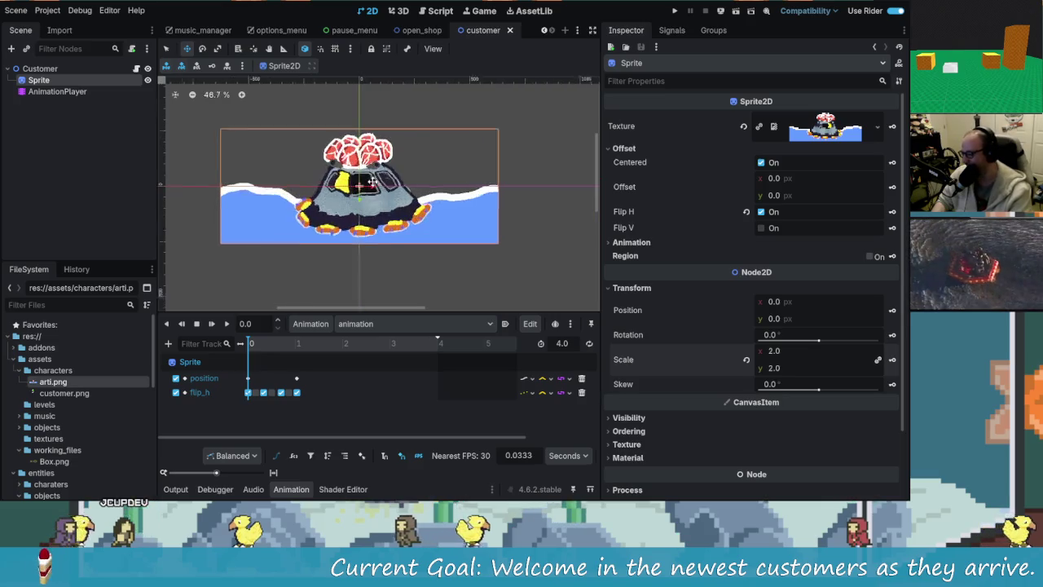
scroll(381, 194, down, 3)
scroll(381, 194, up, 1)
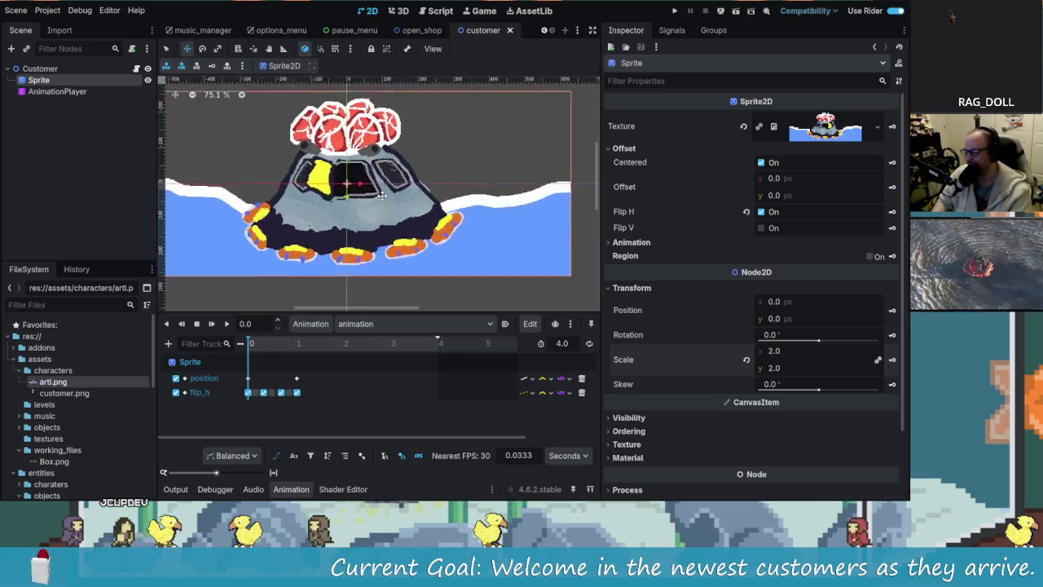
scroll(392, 187, down, 2)
key(alt+Tab)
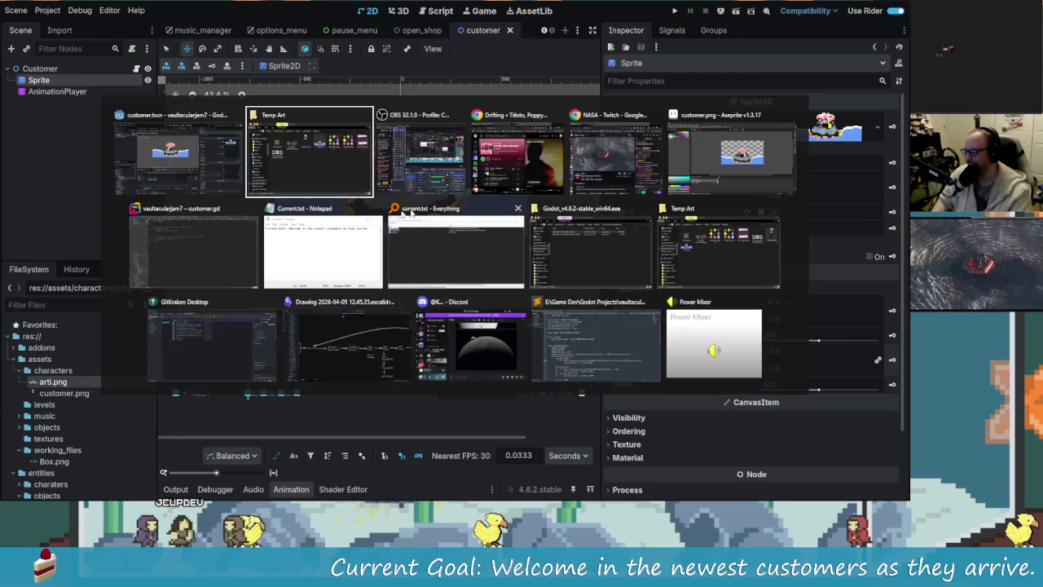
Switch from Godot over to Aseprite showing customer.png.
key(Escape)
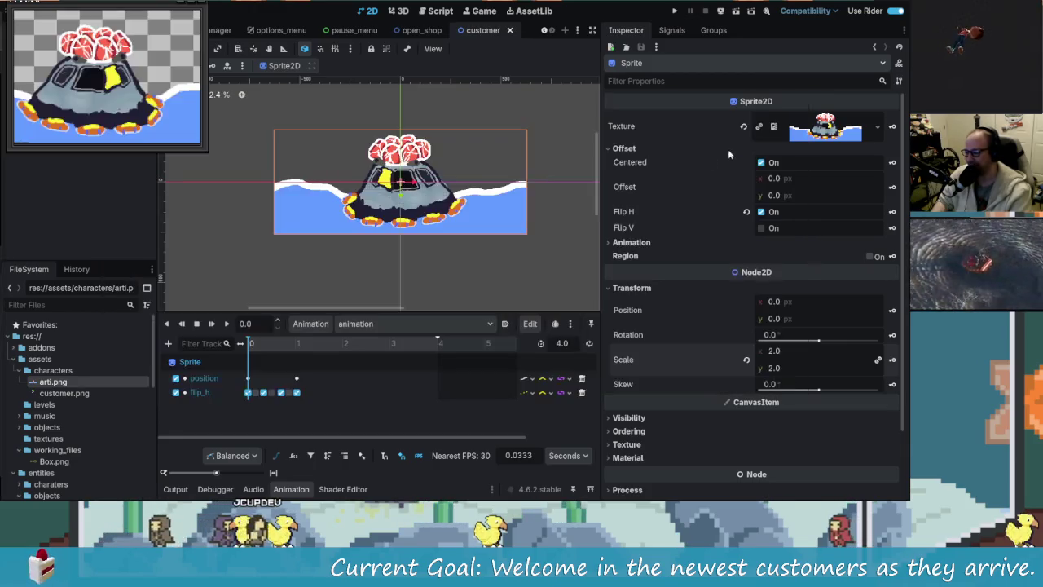
scroll(452, 181, up, 3)
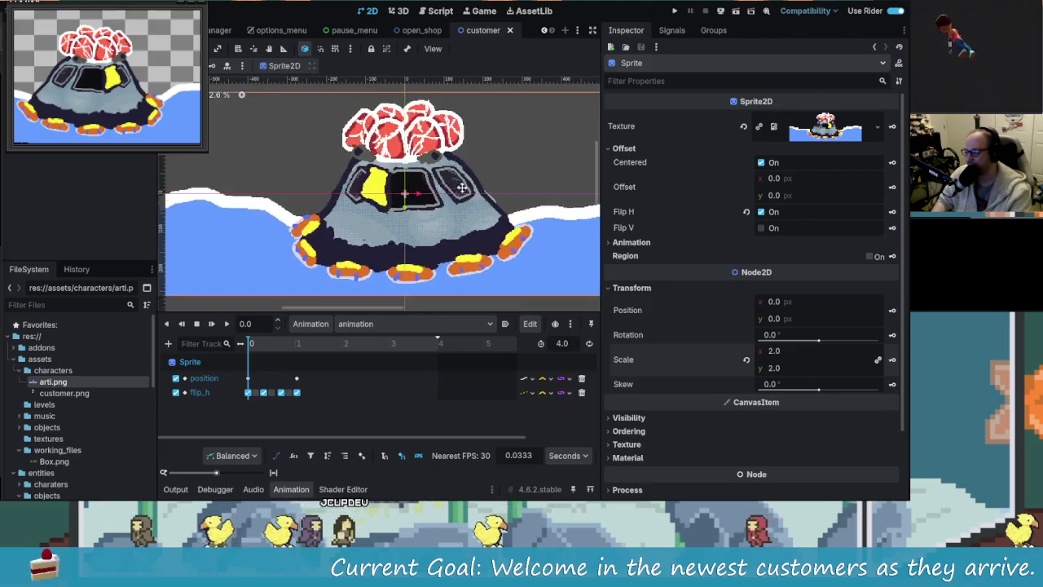
key(alt+Tab)
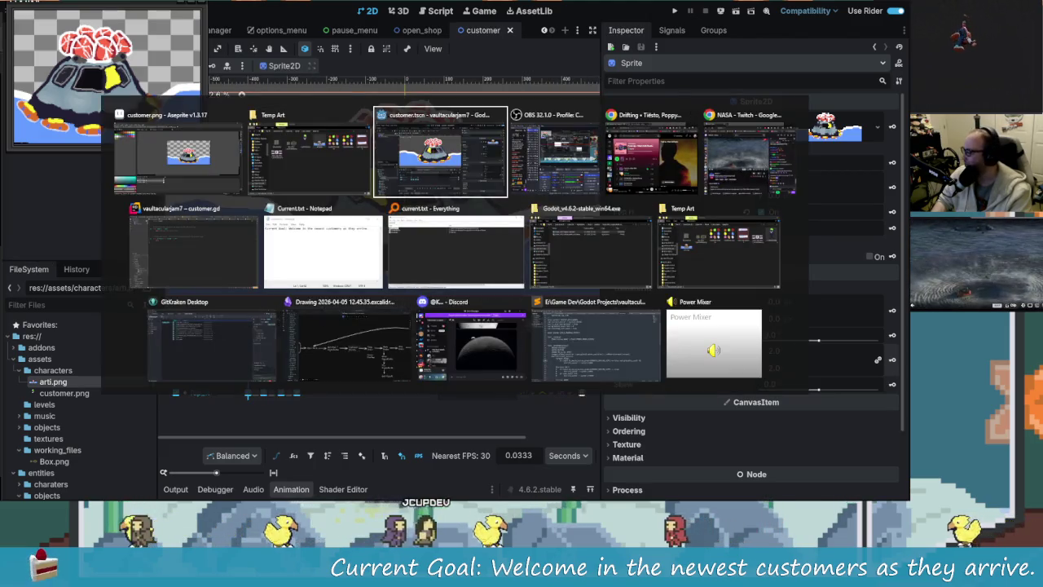
key(alt+Tab)
scroll(522, 195, up, 3)
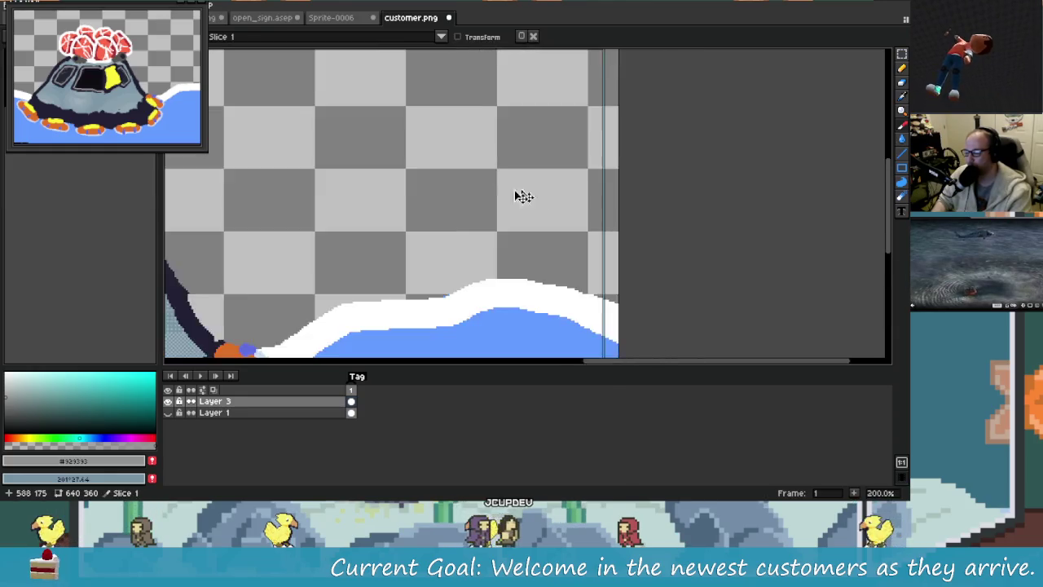
scroll(559, 210, down, 2)
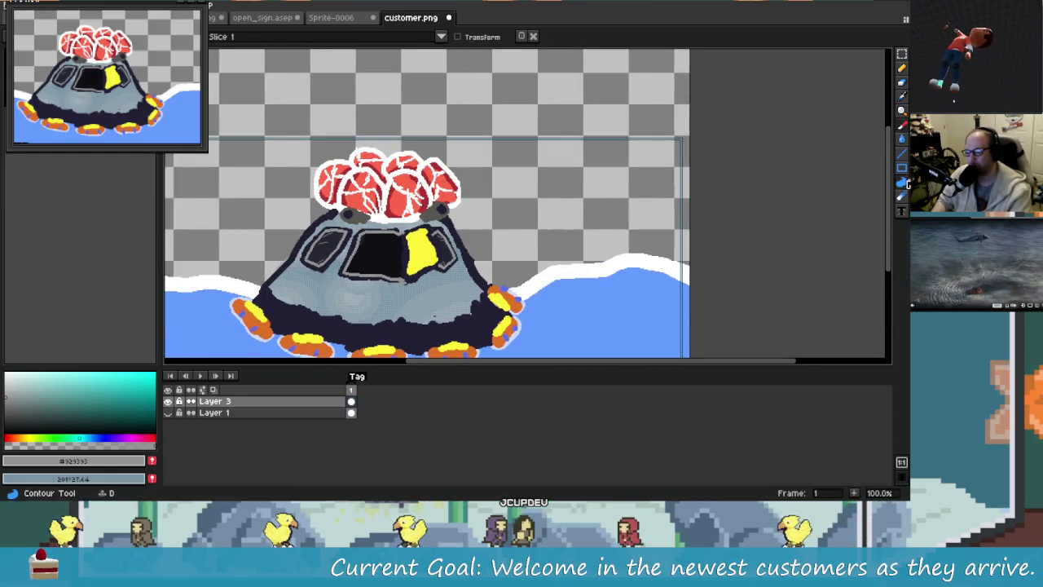
With the Pencil active, sample the capsule's dark outline, then the blue water and white foam.
key(b)
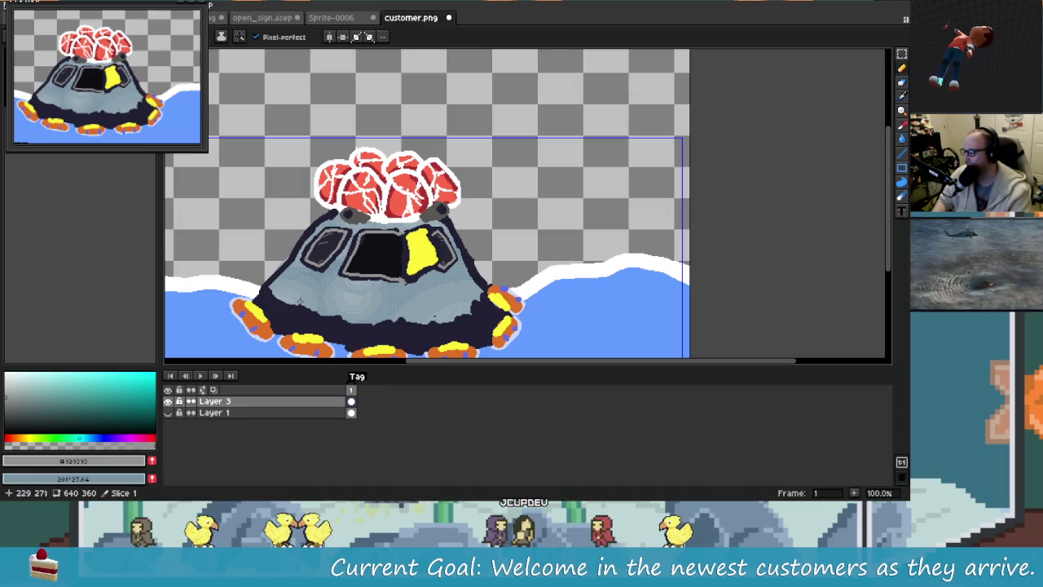
alt+click(314, 321)
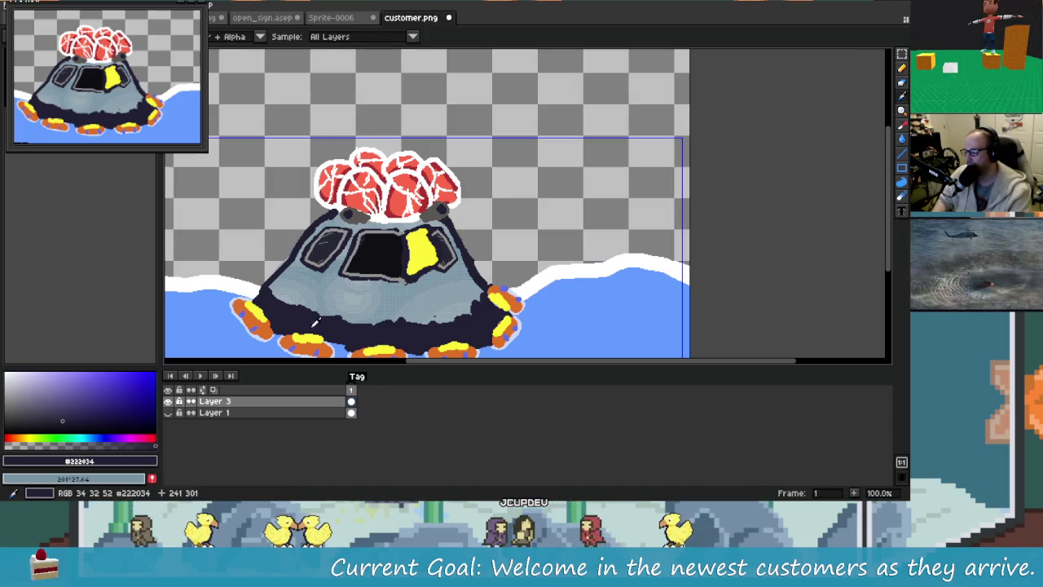
alt+click(577, 277)
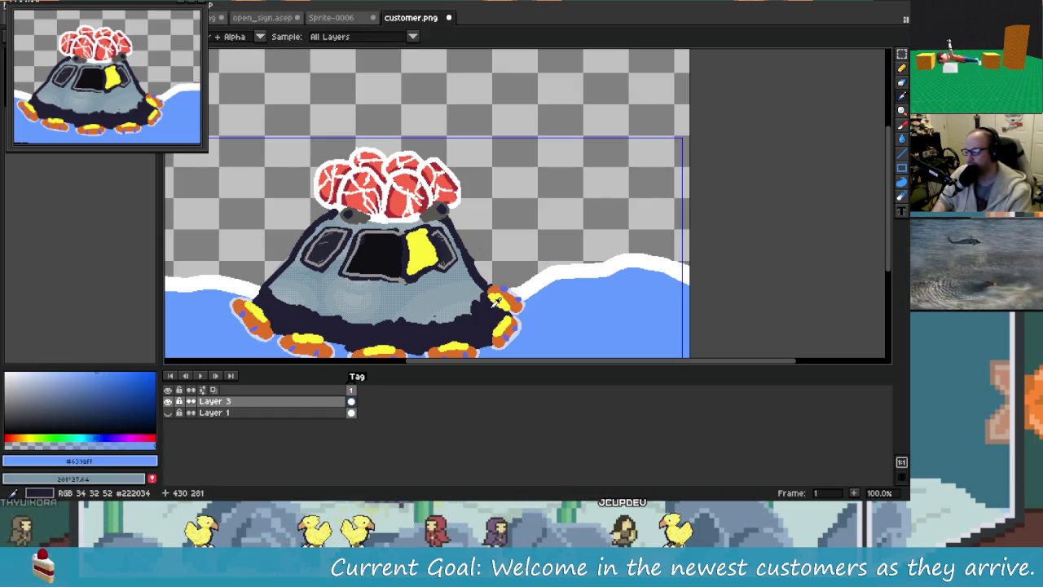
alt+click(559, 268)
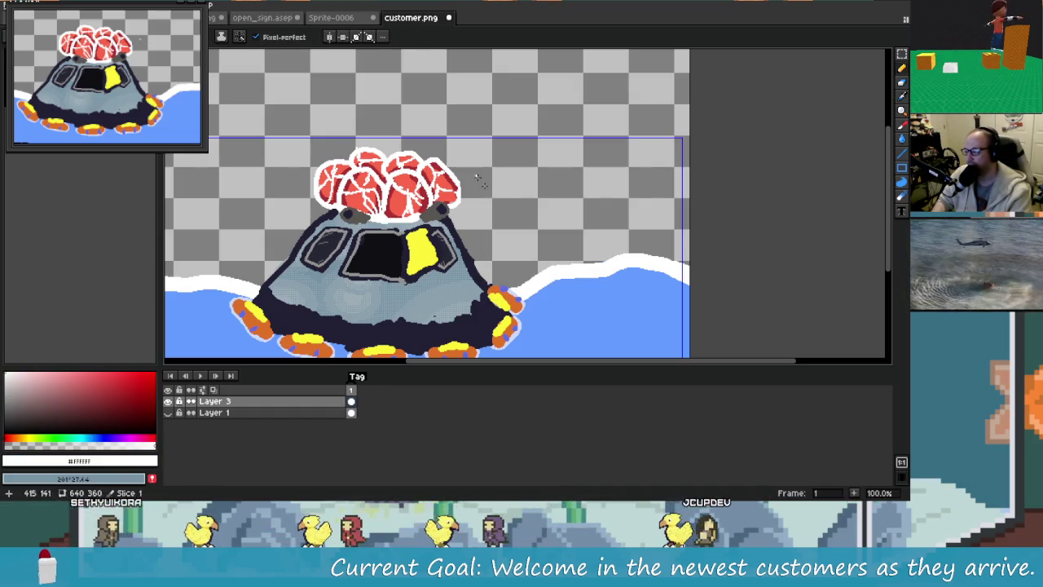
Draw a first white lettering stroke beside the capsule, then undo the rough attempt.
scroll(525, 185, left, 2)
scroll(446, 206, right, 2)
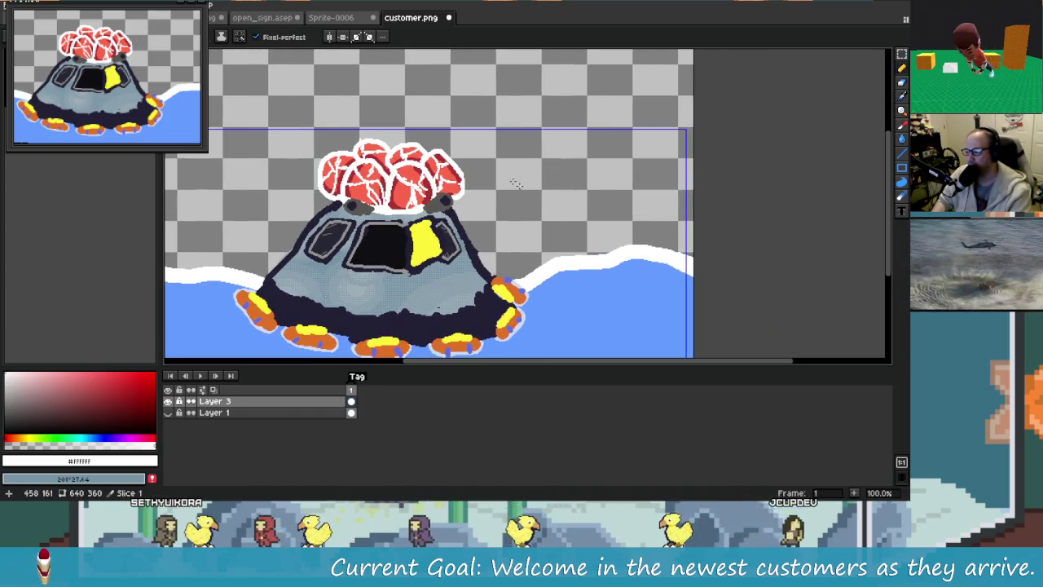
mouse_move(483, 149)
mouse_down()
mouse_move(497, 174)
mouse_move(566, 148)
mouse_up()
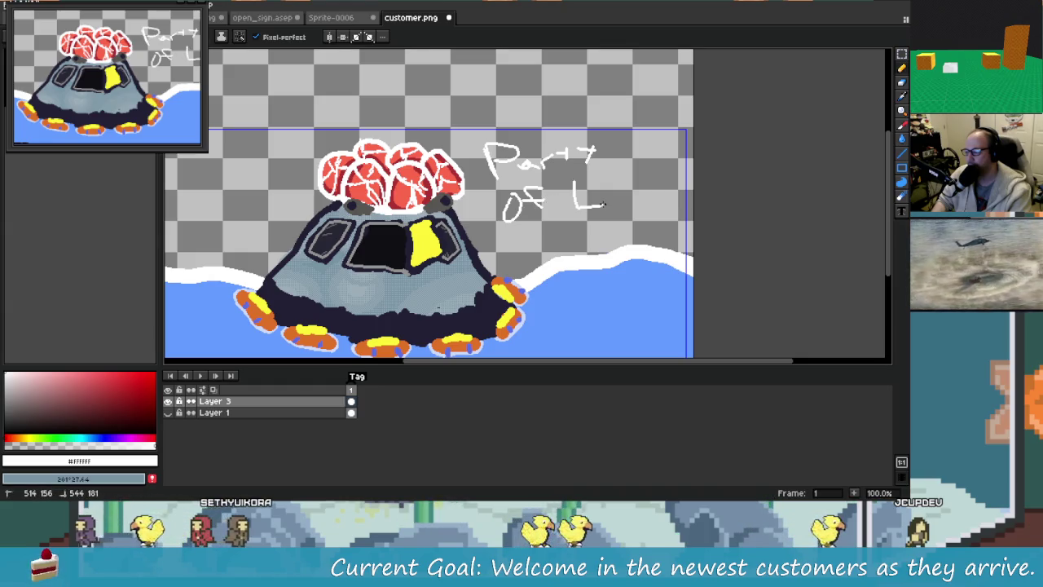
scroll(558, 234, down, 1)
scroll(506, 228, up, 2)
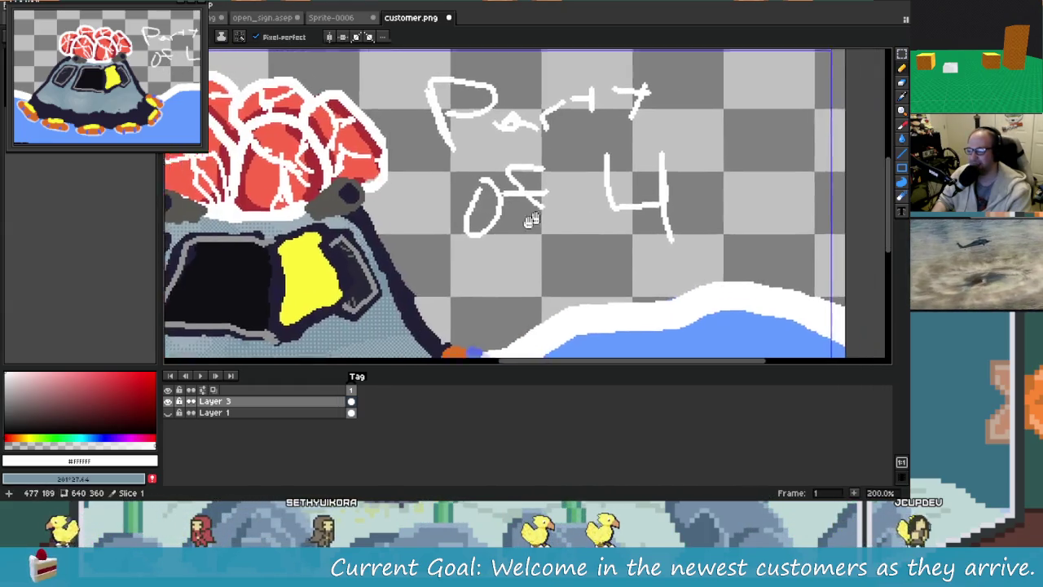
key(b)
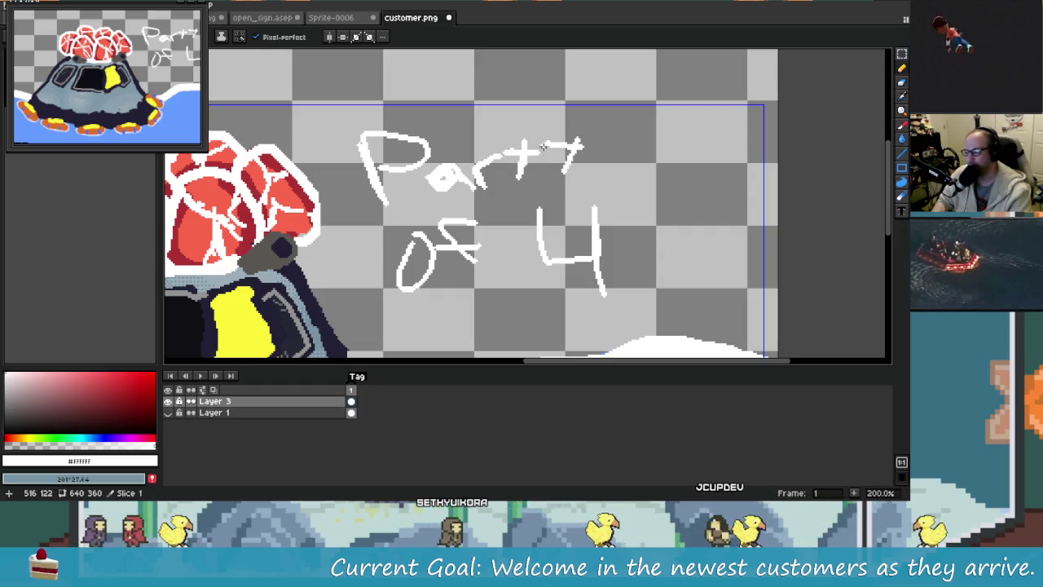
key(ctrl+z)
key(ctrl+z)
key(ctrl+z)
key(ctrl+z)
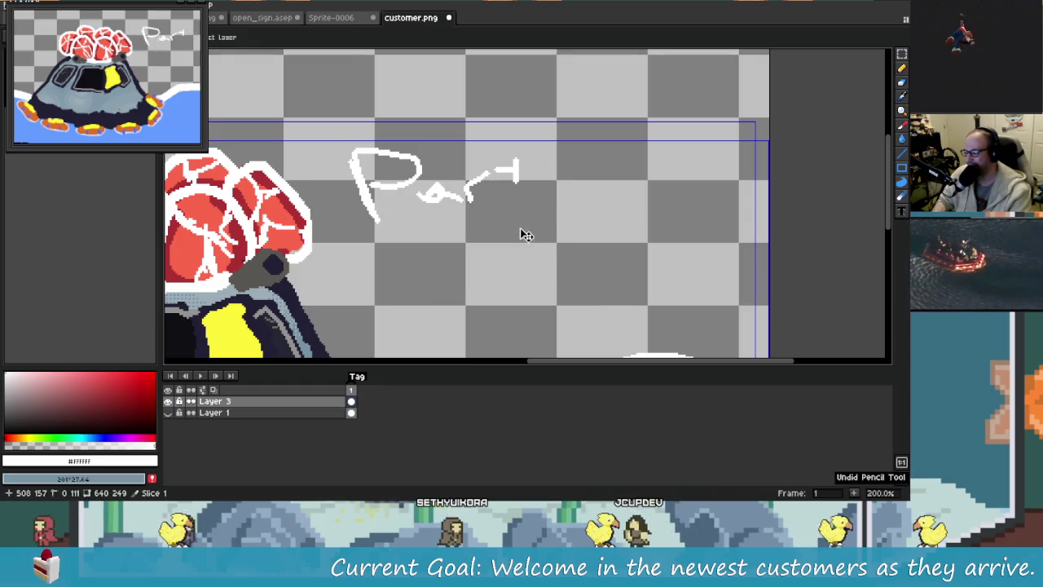
key(ctrl+z)
key(ctrl+z)
key(ctrl+y)
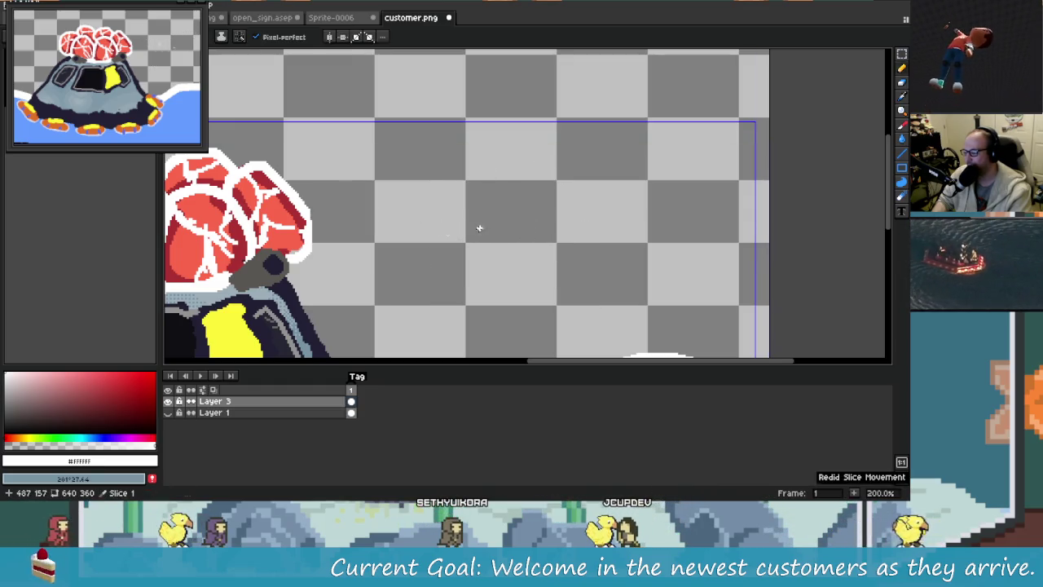
key(b)
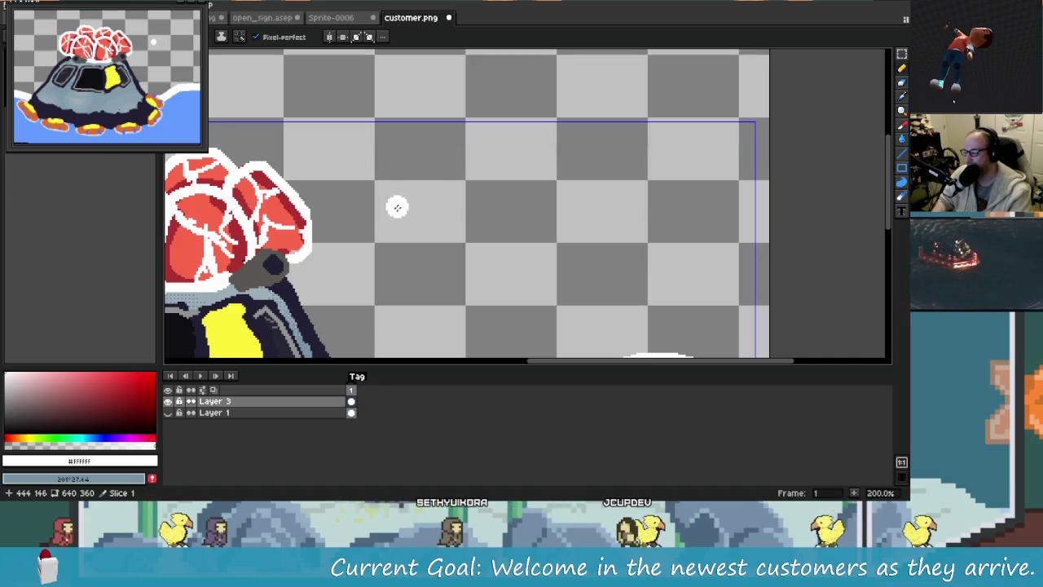
Hand-letter 'Party of 4' in white with the Pencil, redrawing the botched r.
drag(361, 182, 397, 281)
mouse_move(359, 155)
mouse_down()
mouse_move(469, 183)
mouse_move(390, 200)
mouse_up()
drag(489, 243, 489, 249)
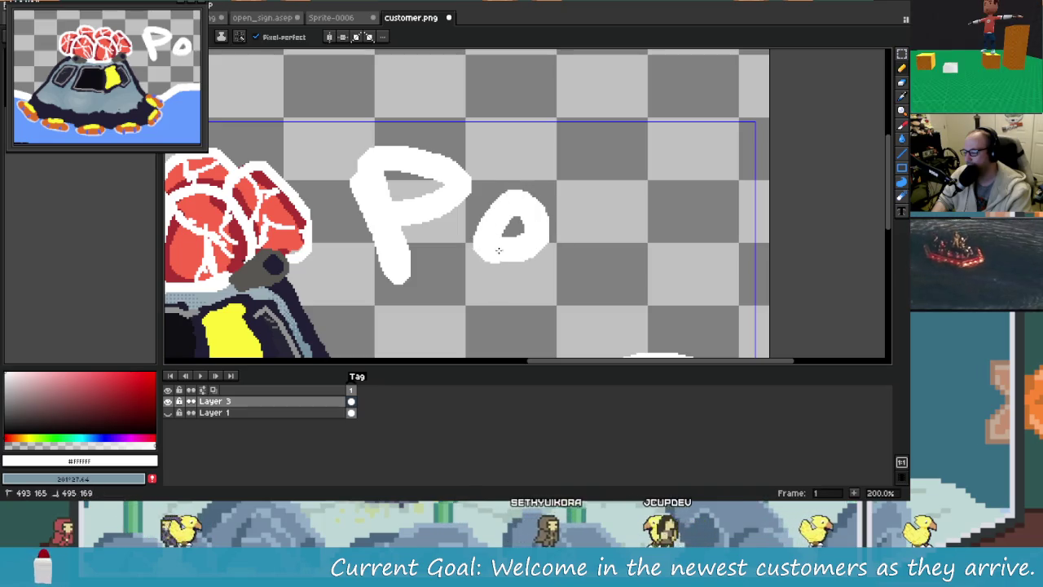
mouse_move(556, 247)
mouse_down()
mouse_move(583, 183)
mouse_move(571, 243)
mouse_up()
key(ctrl+z)
mouse_move(570, 186)
mouse_down()
mouse_move(680, 140)
mouse_move(667, 212)
mouse_up()
drag(740, 146, 706, 228)
drag(671, 156, 714, 195)
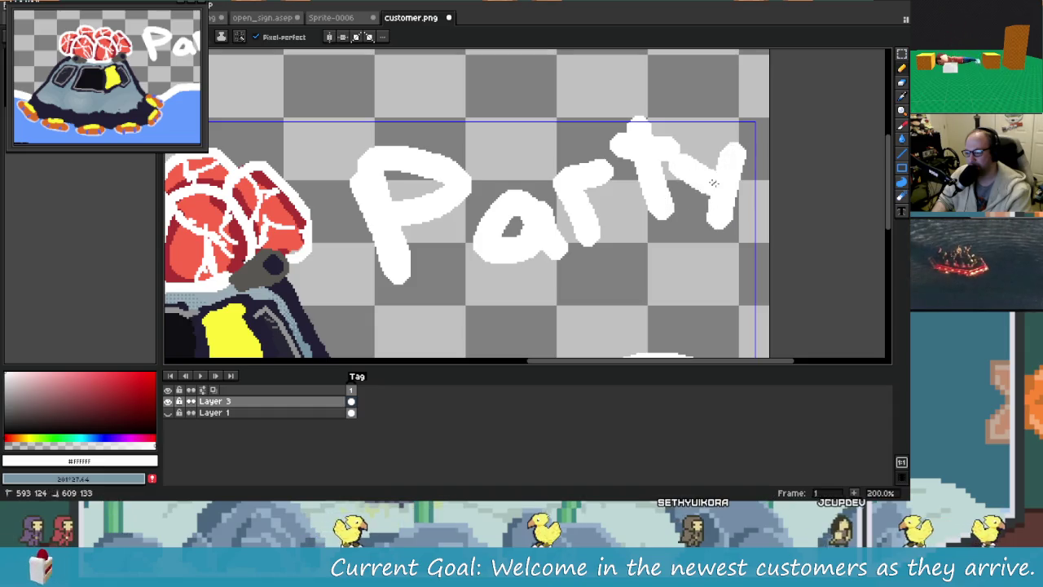
drag(567, 246, 592, 163)
drag(475, 226, 499, 241)
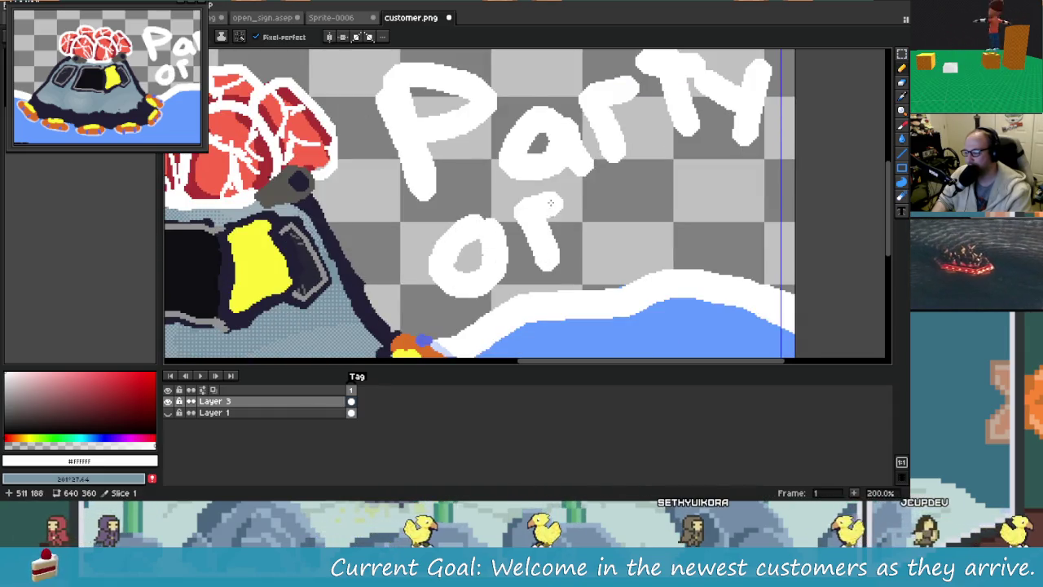
mouse_move(577, 241)
mouse_down()
mouse_move(527, 233)
mouse_move(542, 193)
mouse_move(555, 233)
mouse_move(609, 168)
mouse_move(607, 265)
mouse_up()
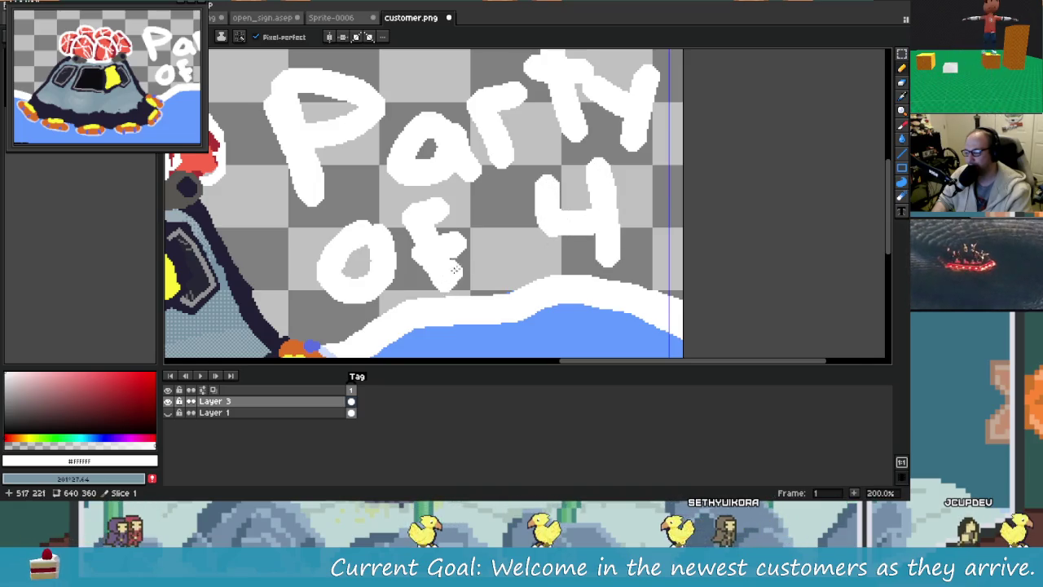
scroll(499, 263, down, 2)
scroll(500, 264, up, 2)
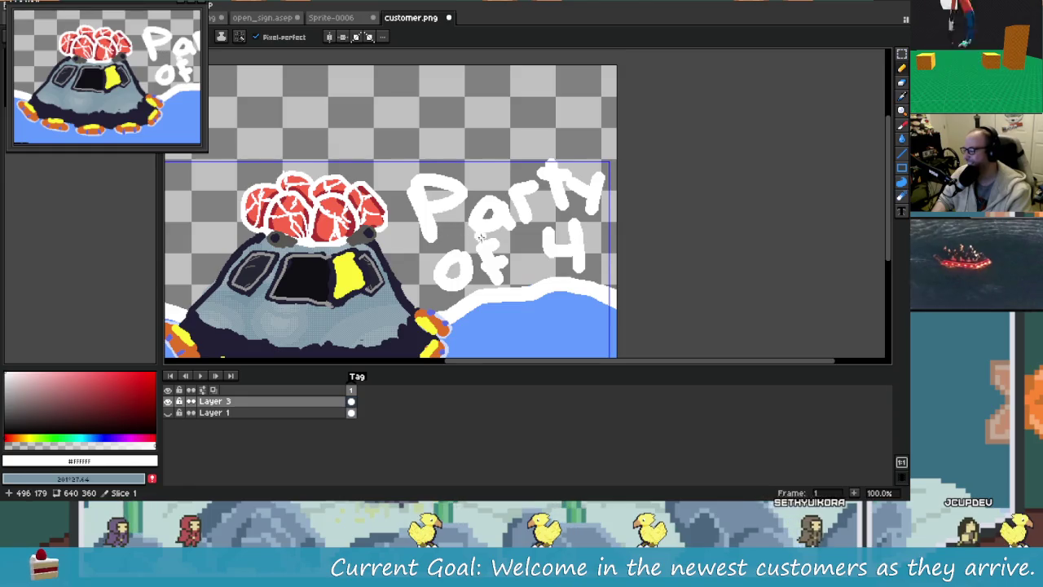
Shift the sprite view right and switch to the rectangular selection tool.
scroll(496, 235, down, 1)
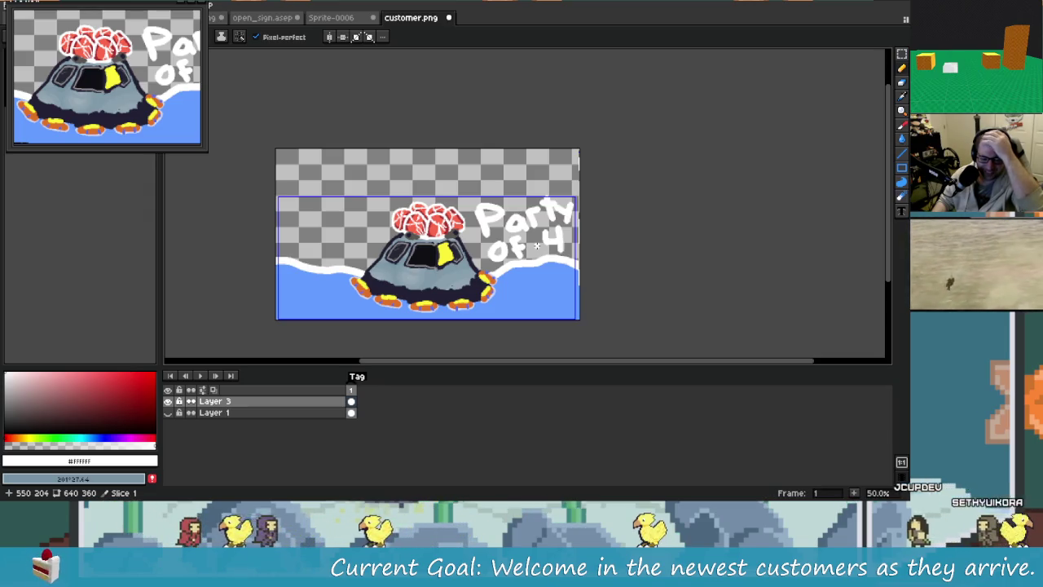
scroll(565, 243, up, 2)
scroll(565, 243, down, 2)
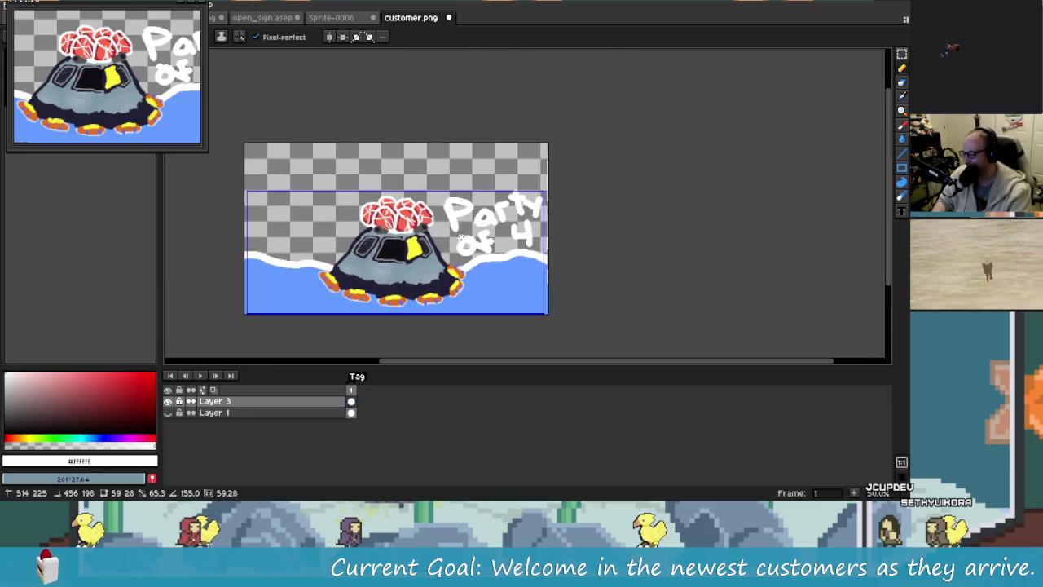
key(shift+g)
drag(487, 243, 534, 245)
click(903, 54)
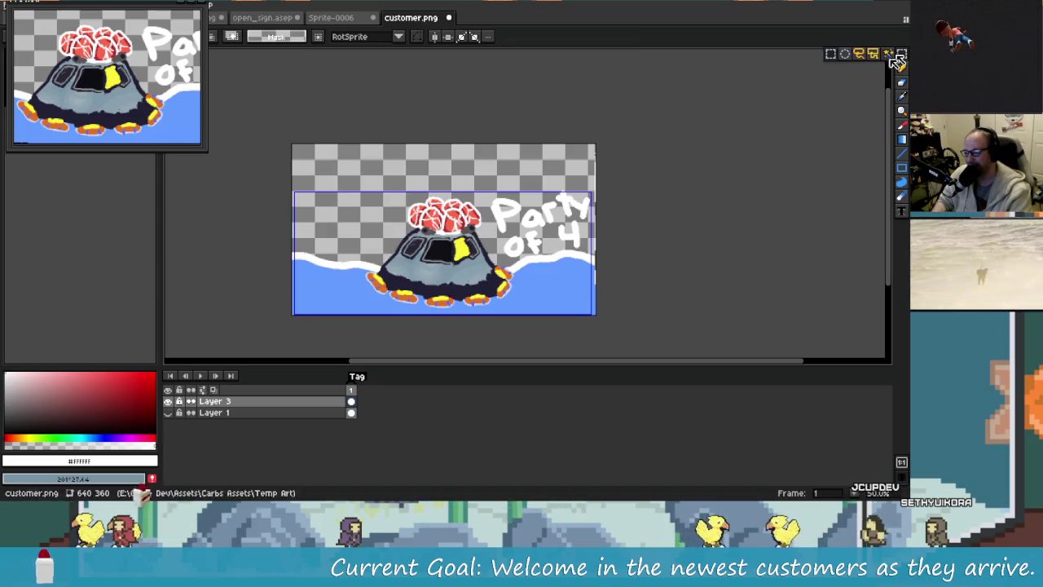
drag(614, 217, 636, 214)
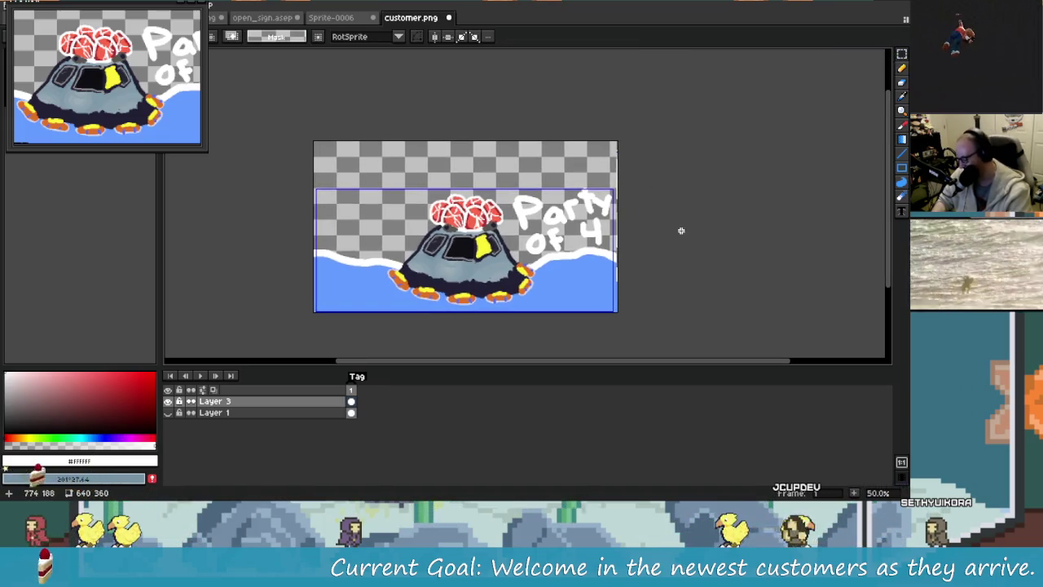
Select the whole 640×360 canvas and reopen the Preview window lower down with F7.
key(ctrl+a)
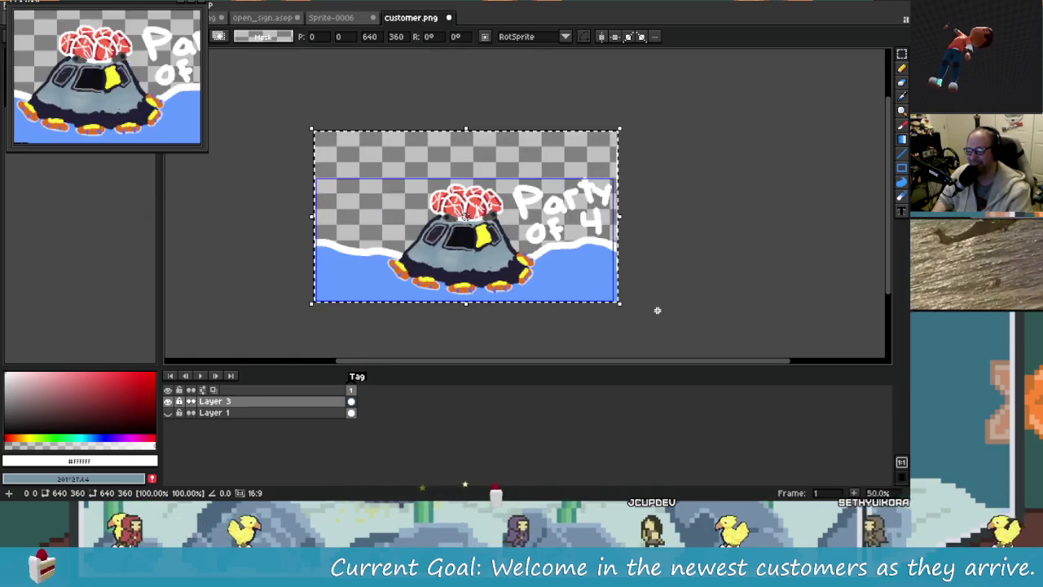
scroll(663, 297, left, 2)
scroll(669, 291, left, 2)
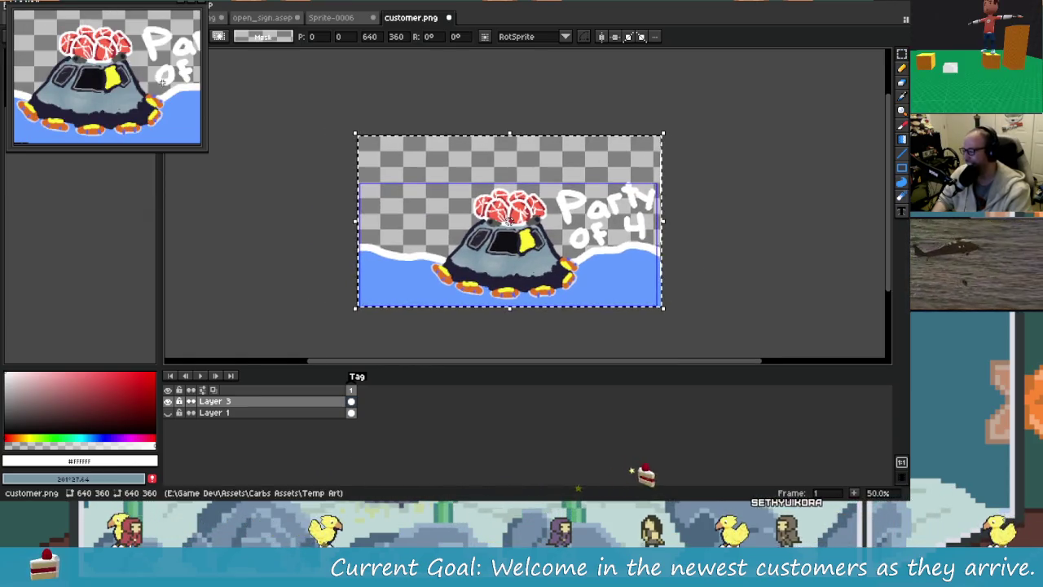
key(F7)
key(F7)
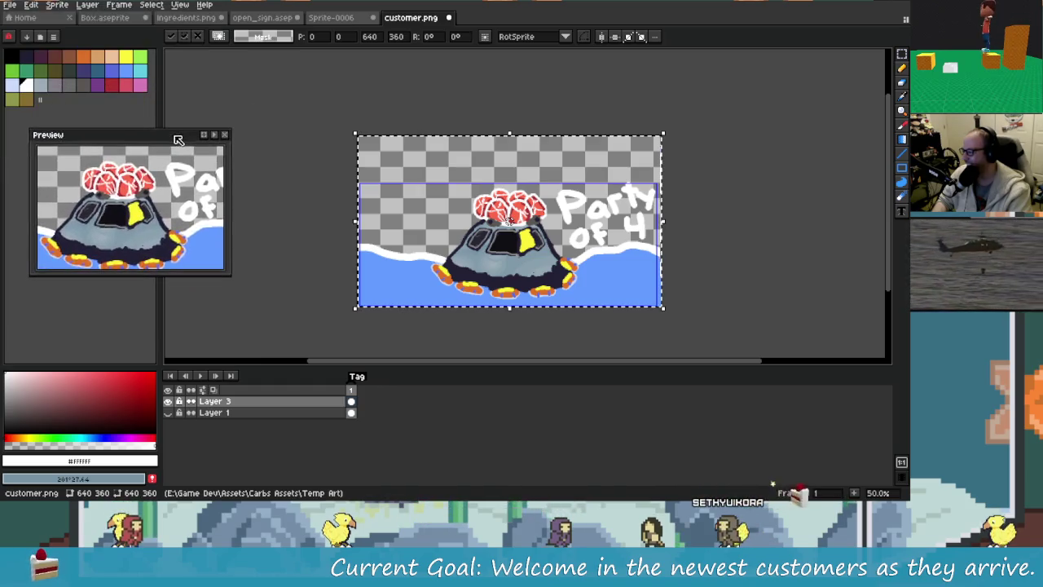
mouse_move(432, 494)
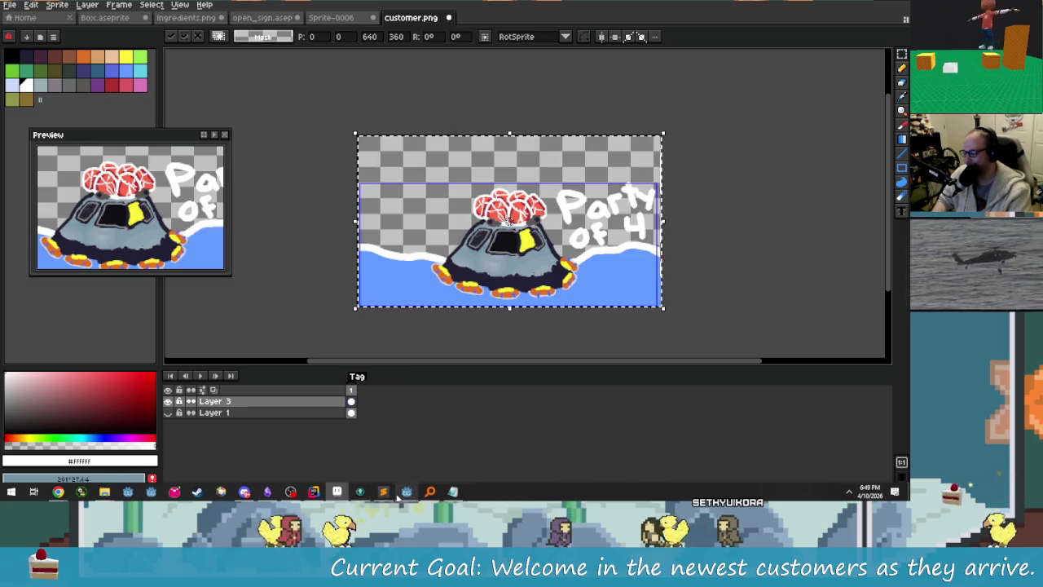
Dismiss the 'cannot lock document' error, undo Export Slices As Pngs, and return to Godot.
drag(279, 285, 308, 289)
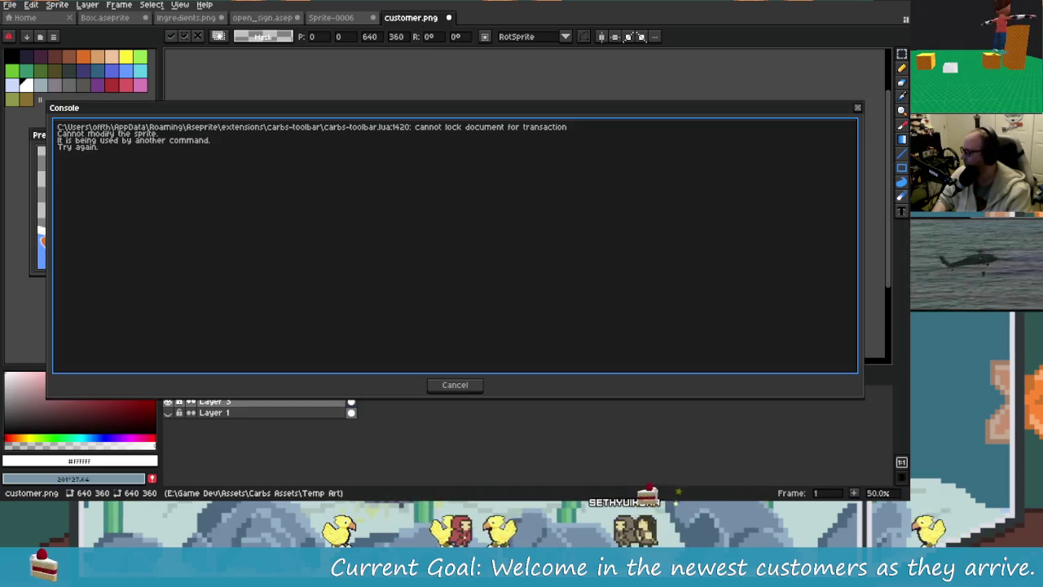
click(455, 385)
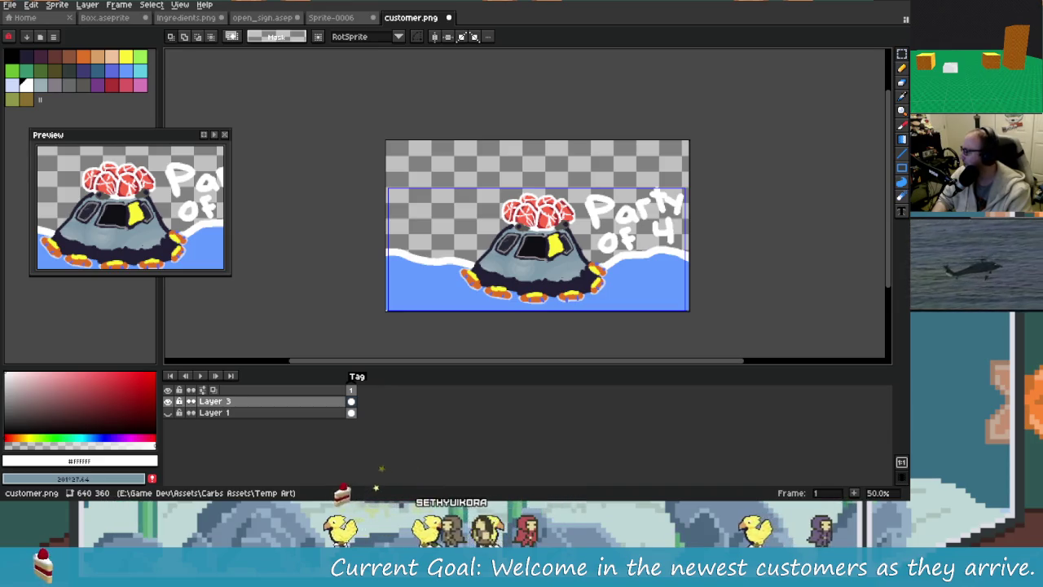
key(ctrl+z)
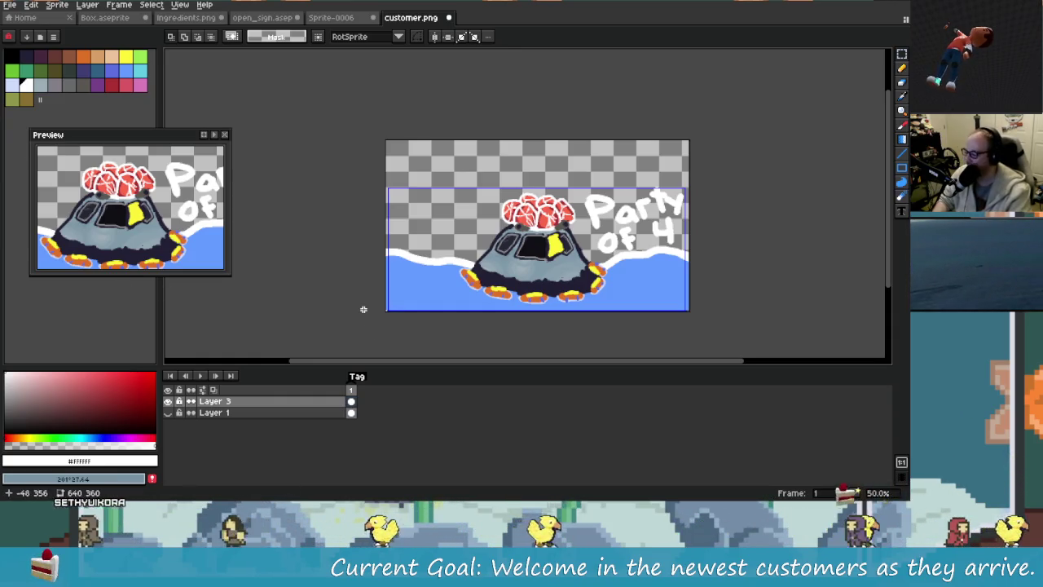
mouse_move(314, 495)
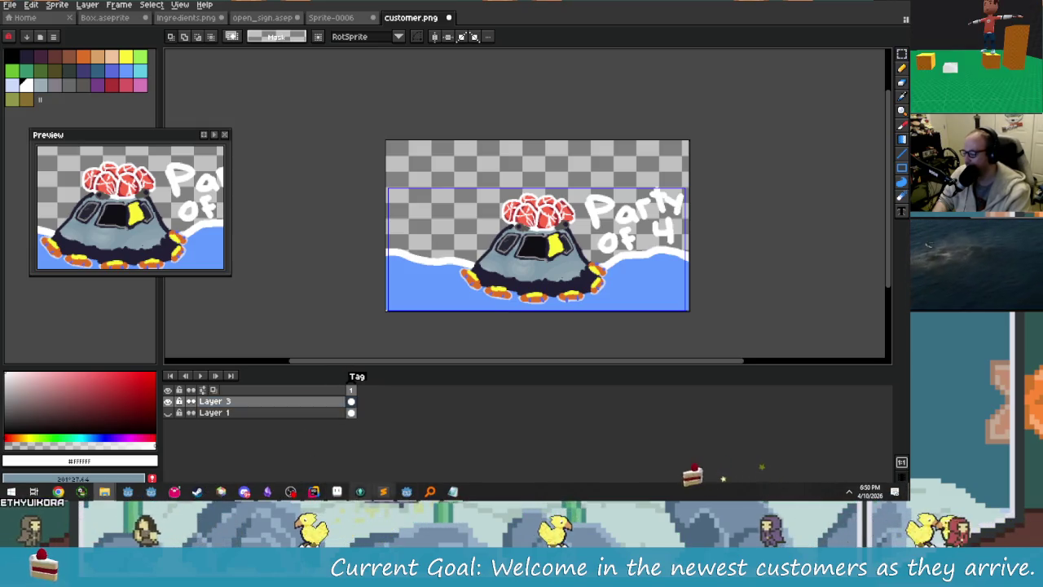
click(407, 492)
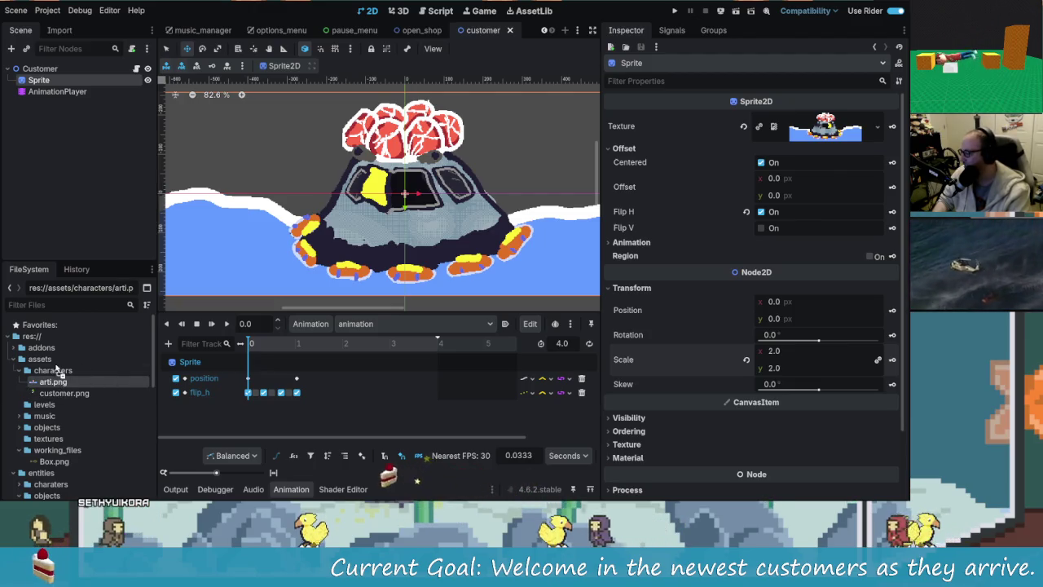
Assign arti_of_4.png from the FileSystem as the Sprite's texture.
click(26, 393)
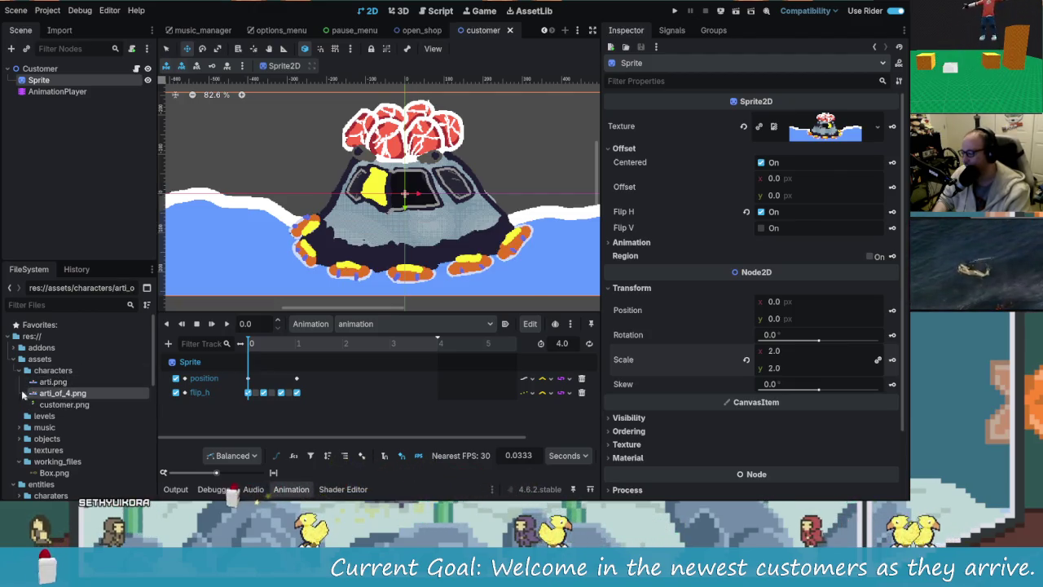
drag(58, 396, 750, 238)
drag(872, 127, 823, 129)
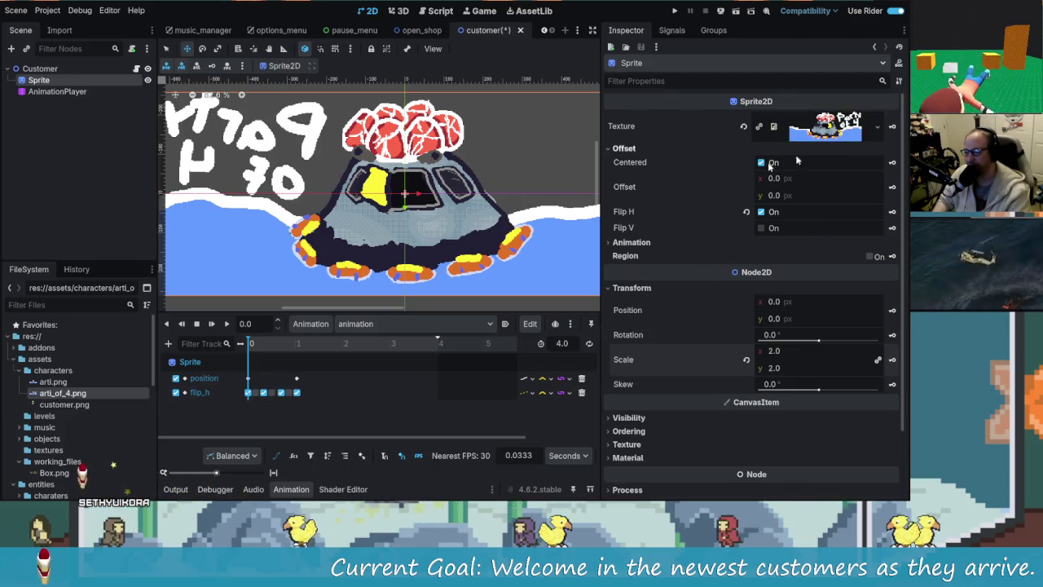
scroll(373, 229, down, 4)
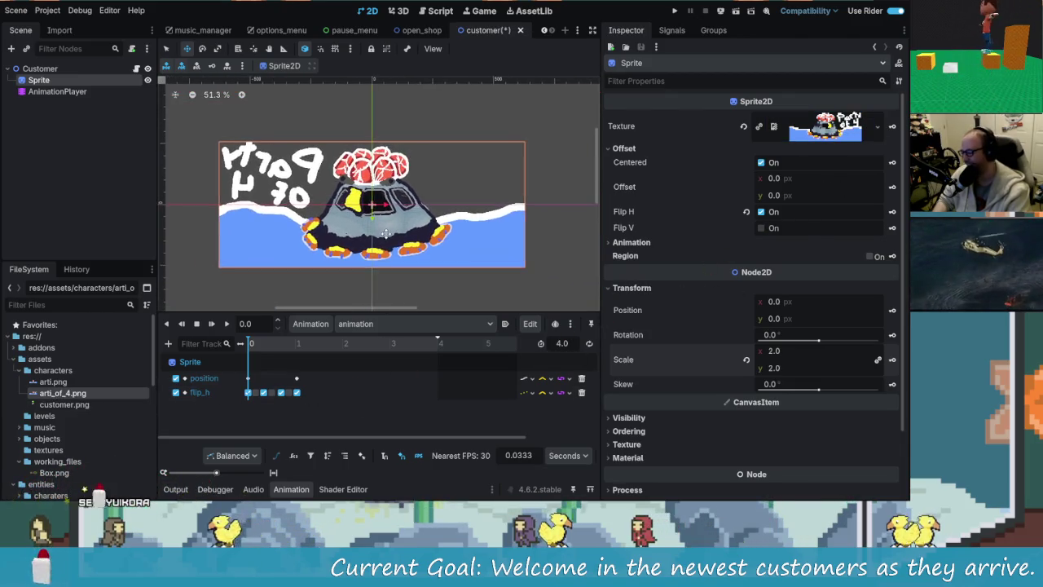
Play the customer animation, then stop it and scrub to about 1 second to check the sprite.
click(227, 323)
scroll(376, 245, down, 1)
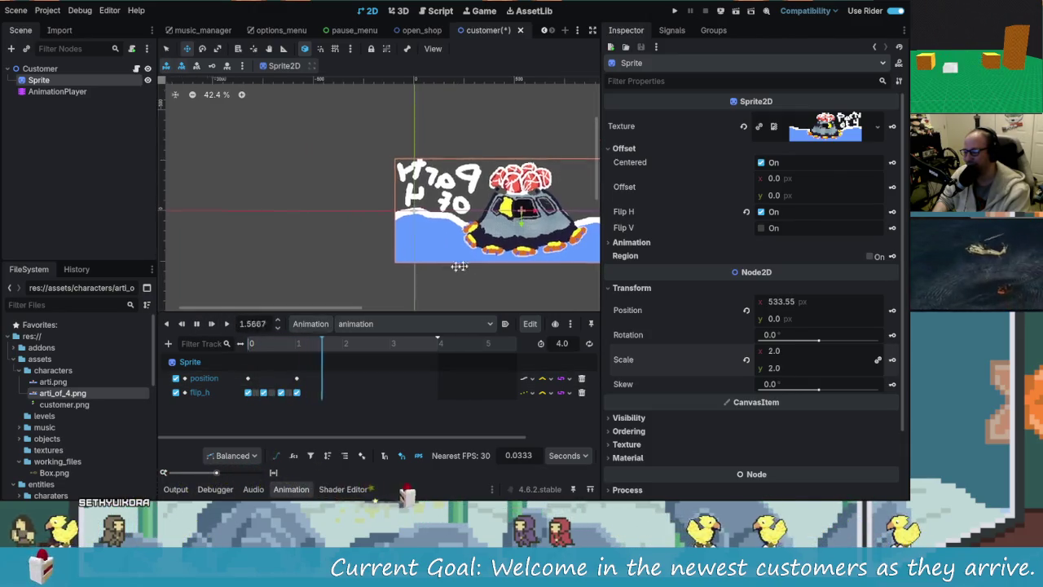
drag(466, 265, 326, 273)
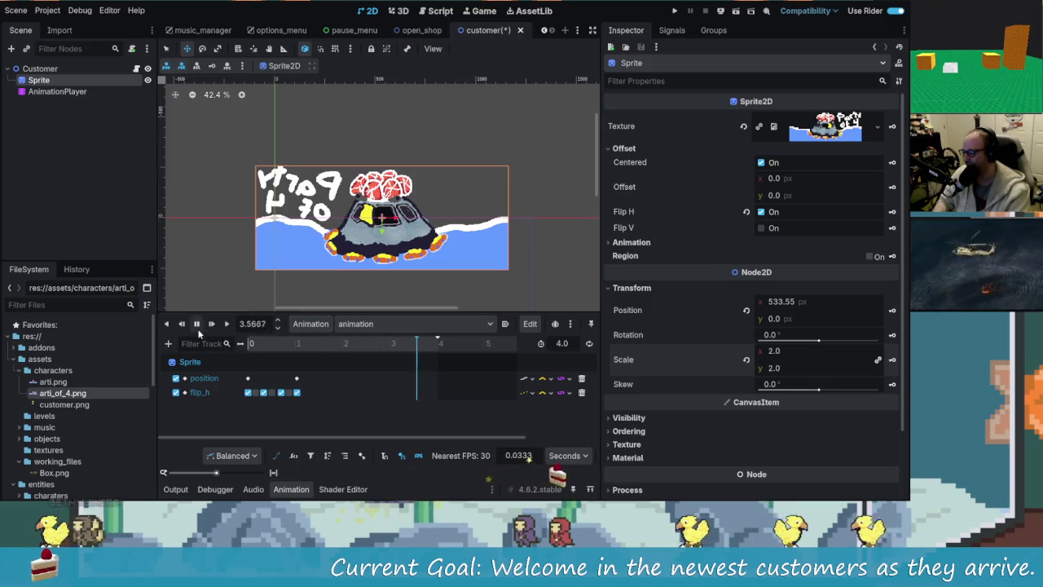
click(241, 345)
click(298, 343)
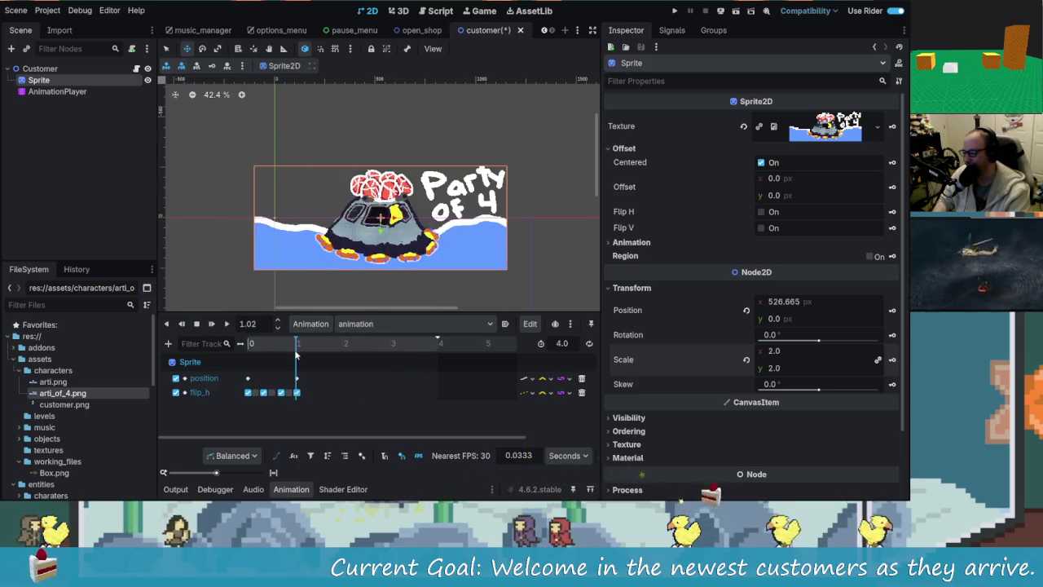
click(247, 346)
click(247, 346)
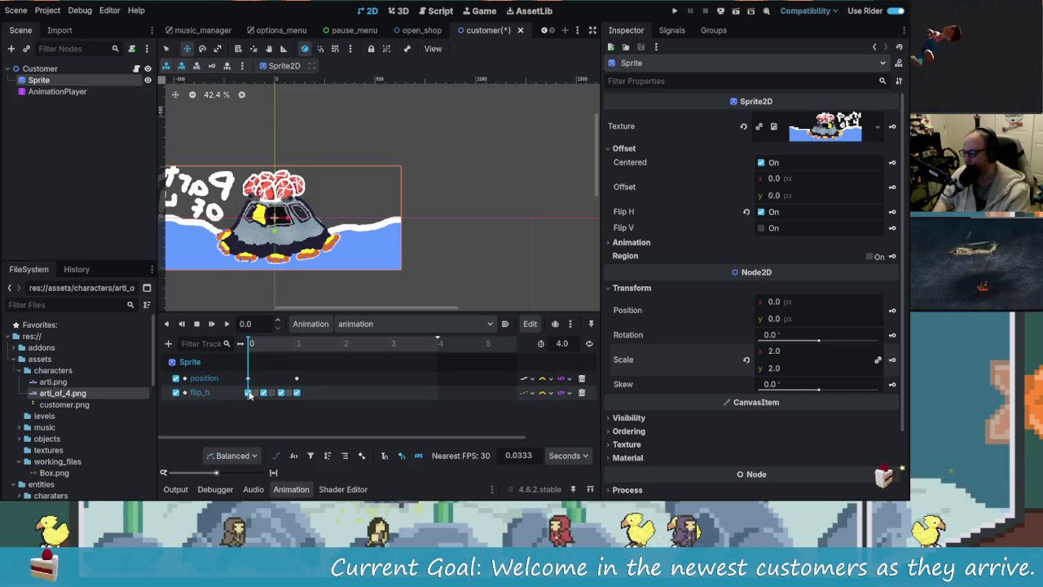
Turn on the flip_h keyframes at 0.1667, 0.3333, 0.5, 0.7 and 0.8667 s.
click(248, 393)
click(761, 136)
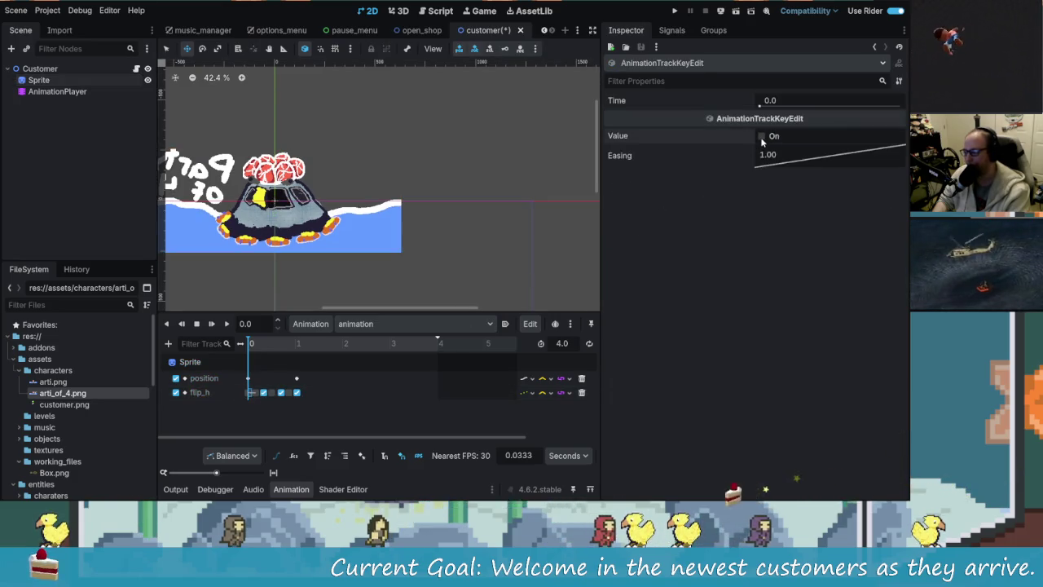
click(256, 393)
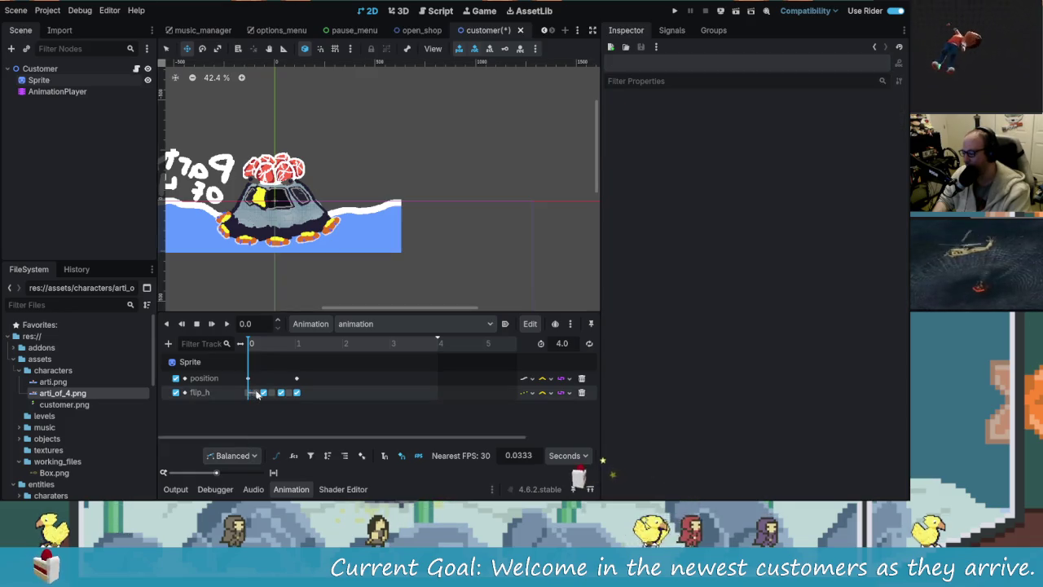
click(763, 136)
click(264, 392)
click(762, 136)
click(269, 393)
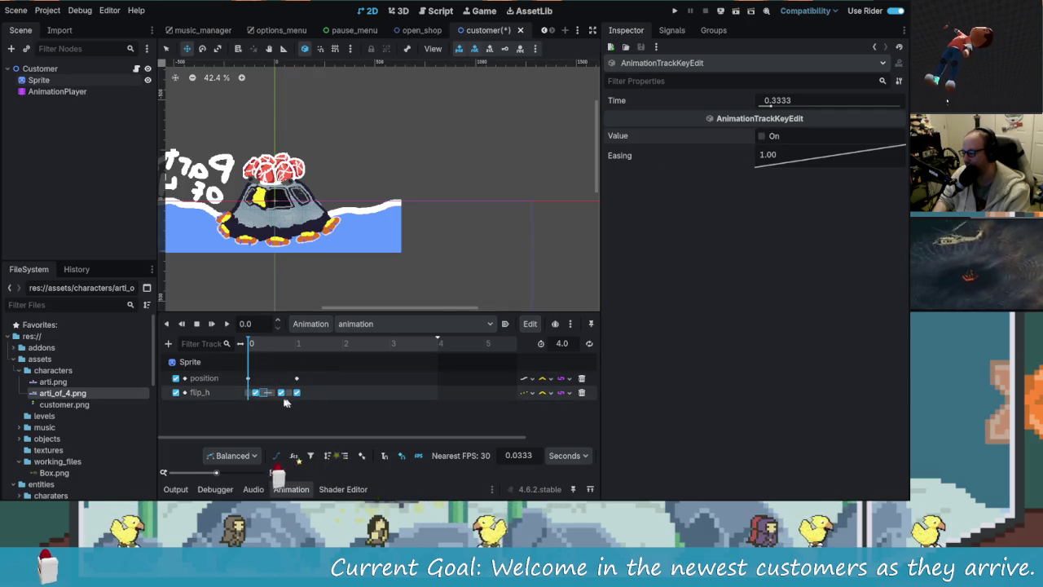
click(762, 136)
click(279, 393)
click(761, 136)
click(289, 393)
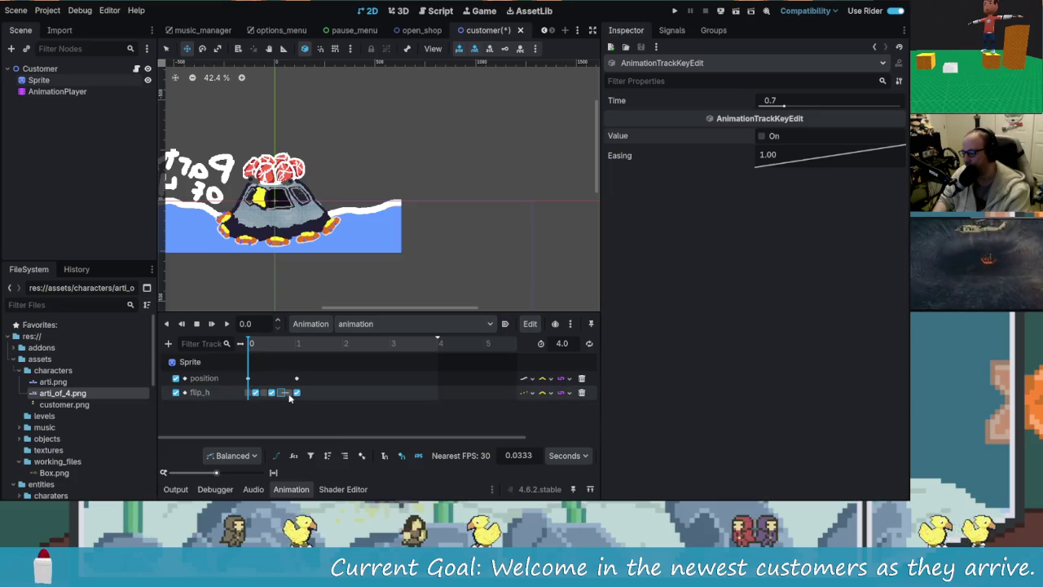
click(762, 136)
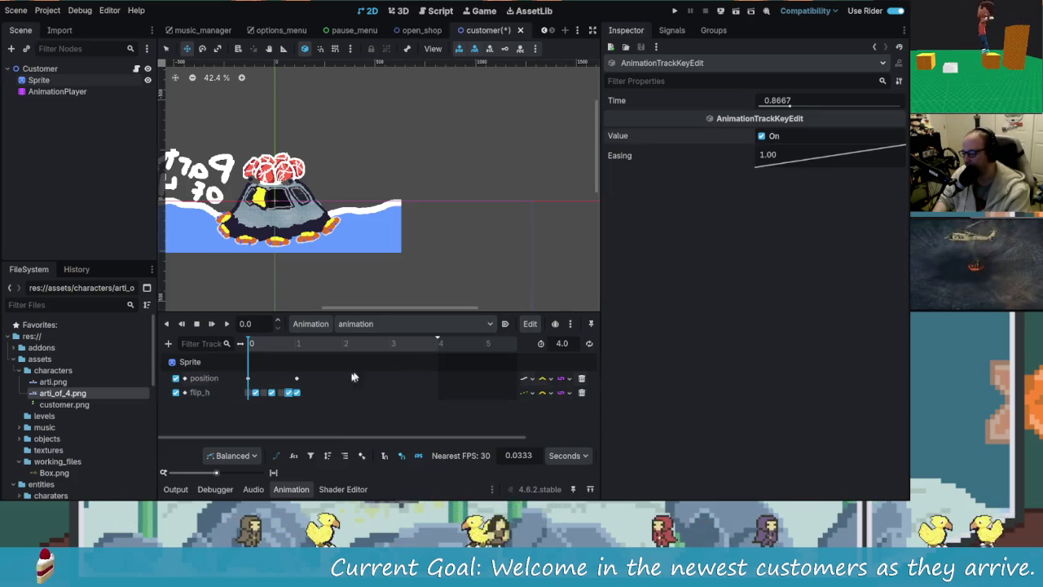
click(297, 393)
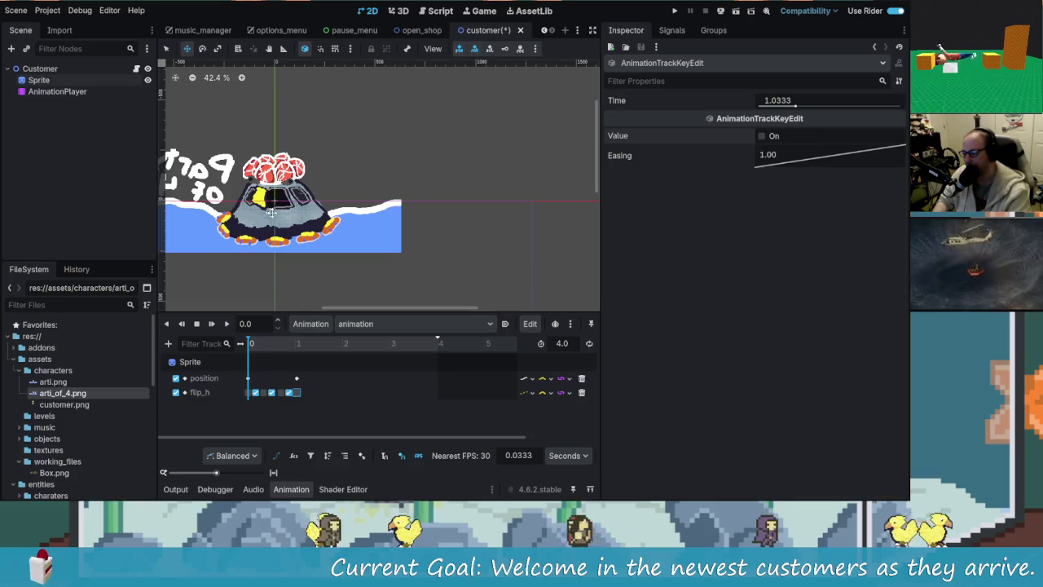
Rewind the playhead to the start and switch to the RESET animation.
scroll(268, 212, up, 2)
click(284, 345)
drag(293, 347, 204, 373)
click(391, 326)
click(371, 339)
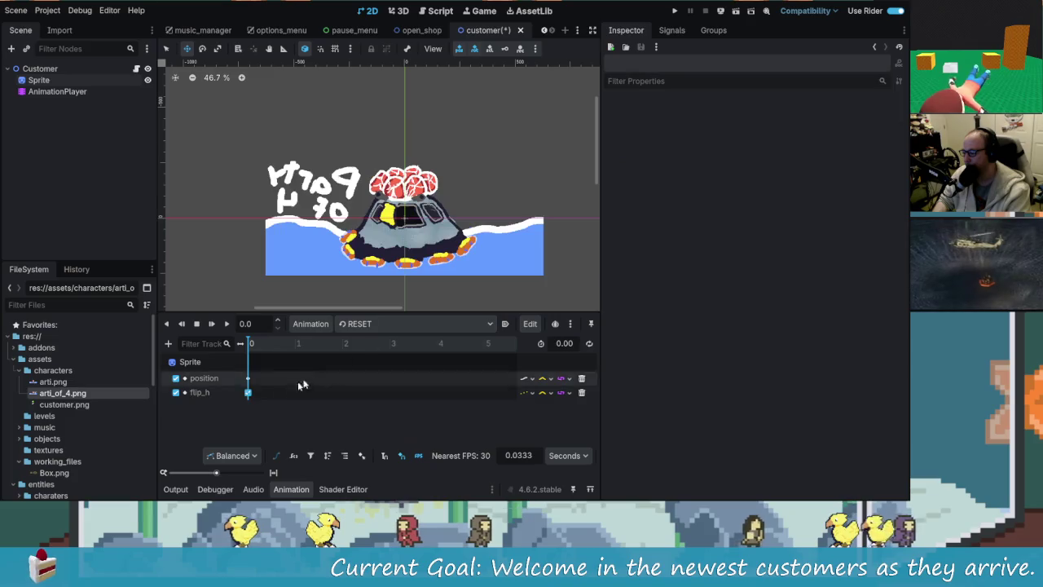
Turn the RESET animation's flip_h key off and save the customer scene.
click(249, 393)
click(761, 135)
key(ctrl+s)
Switch back to the main 'animation' and play it, following the sprite across the canvas.
click(391, 324)
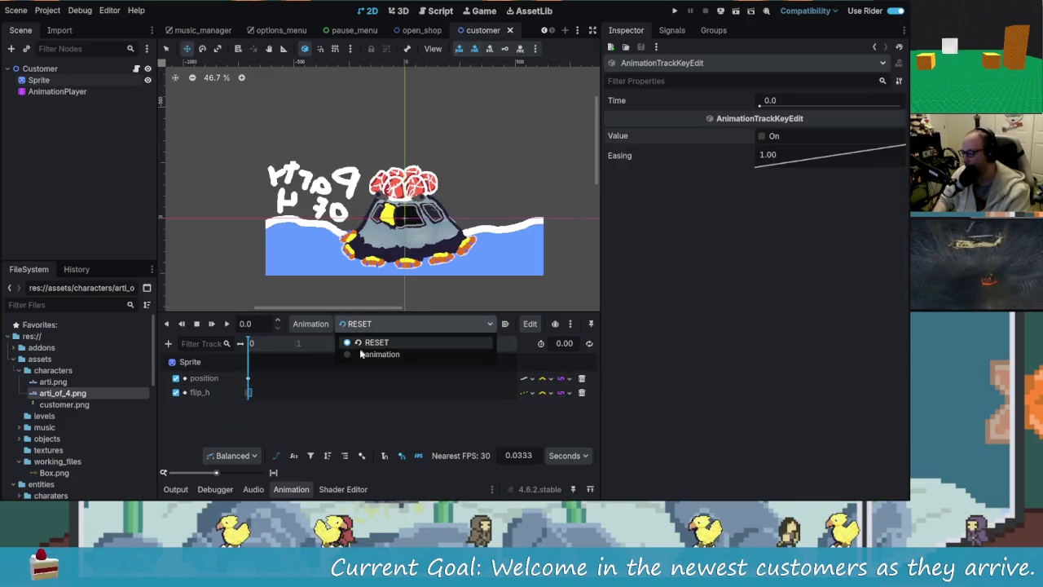
click(375, 353)
click(211, 323)
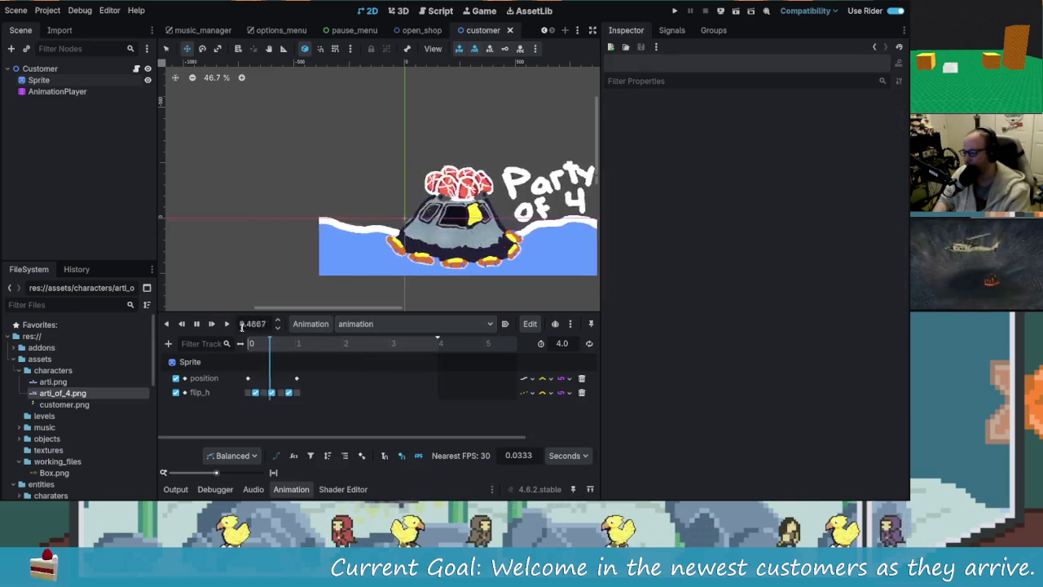
drag(417, 277, 276, 283)
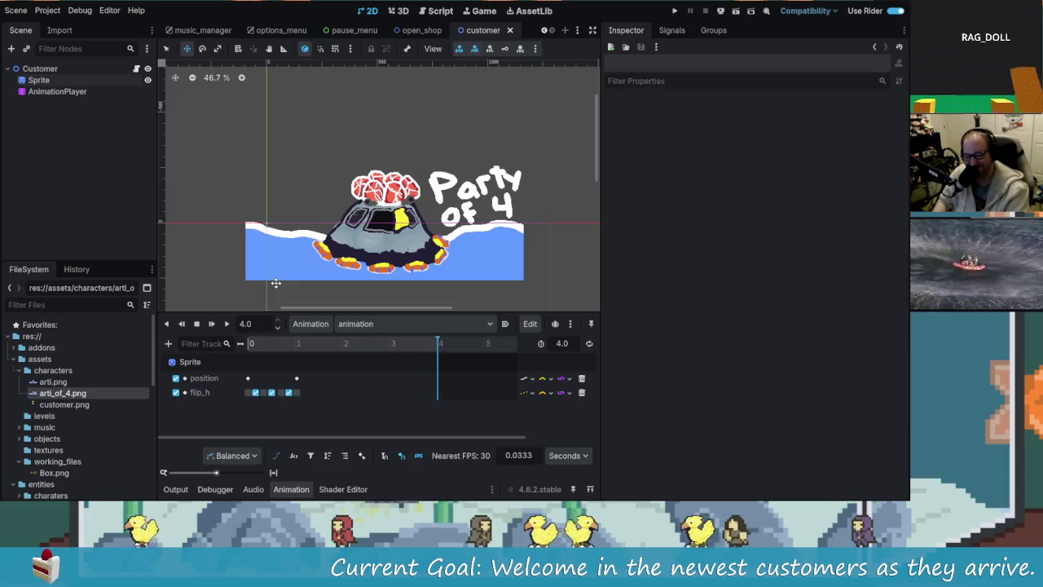
scroll(287, 284, up, 5)
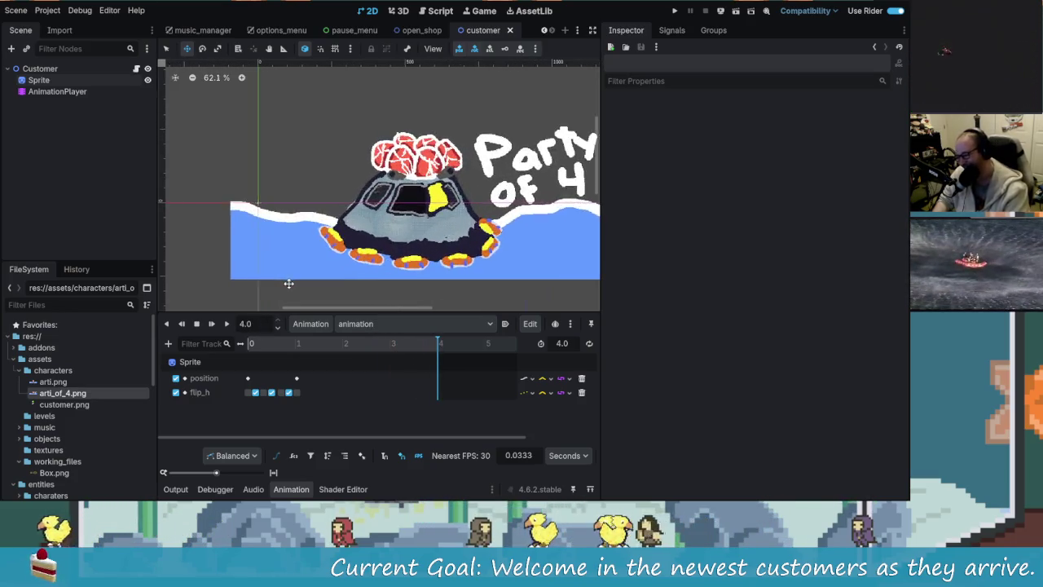
scroll(425, 266, down, 1)
drag(424, 266, 337, 261)
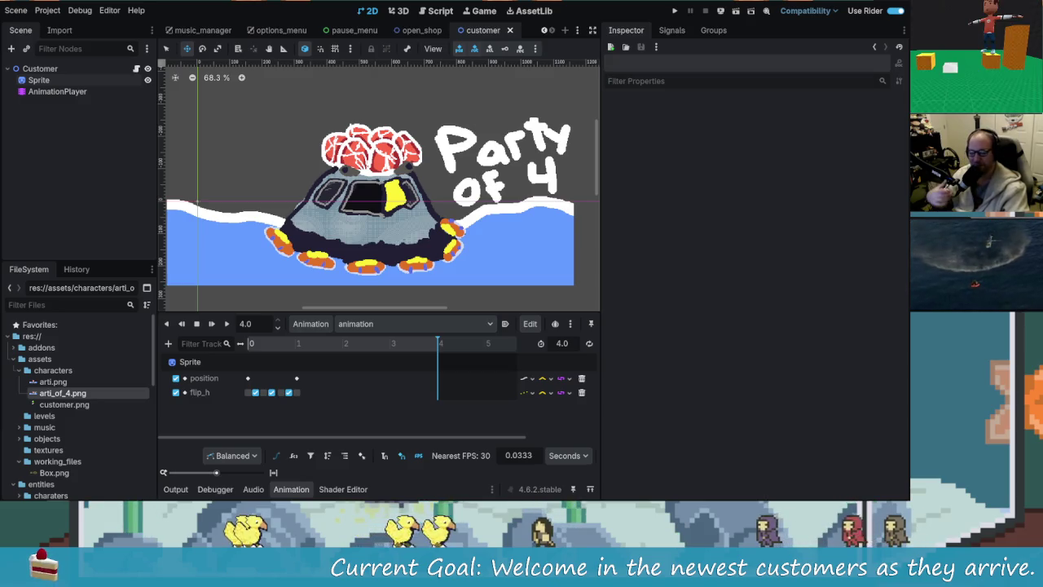
Drag the playhead back to 0.0 and save the customer scene with Ctrl+S.
mouse_move(375, 343)
mouse_down()
mouse_move(223, 359)
mouse_move(257, 359)
mouse_move(135, 155)
mouse_up()
key(ctrl+s)
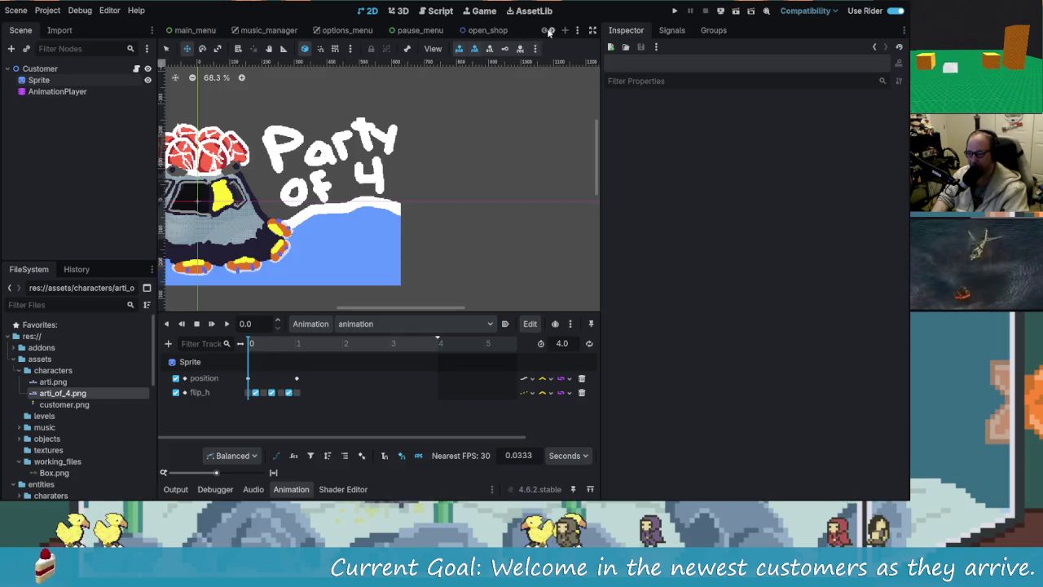
scroll(420, 123, left, 5)
scroll(330, 190, down, 1)
mouse_move(333, 193)
mouse_down()
mouse_move(448, 208)
mouse_move(436, 214)
mouse_up()
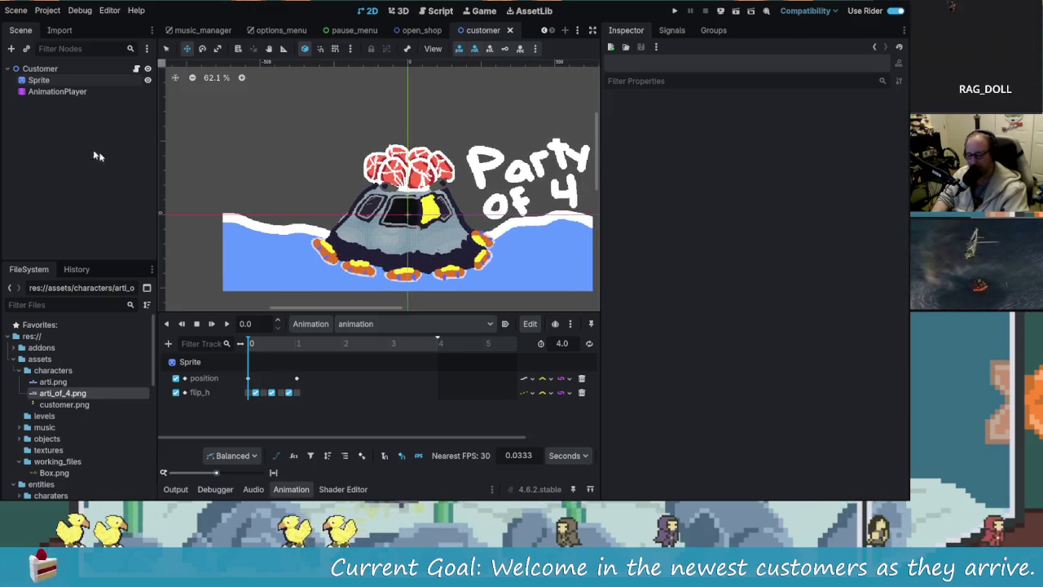
mouse_move(334, 314)
mouse_down()
mouse_move(351, 341)
mouse_move(355, 324)
mouse_up()
click(228, 336)
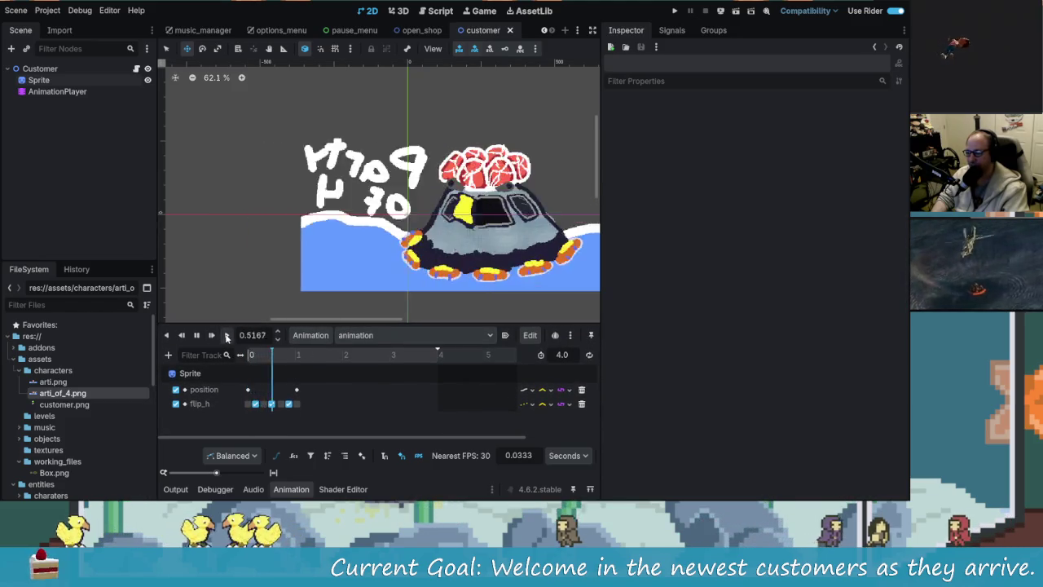
mouse_move(404, 277)
mouse_down()
mouse_move(312, 278)
mouse_move(333, 282)
mouse_up()
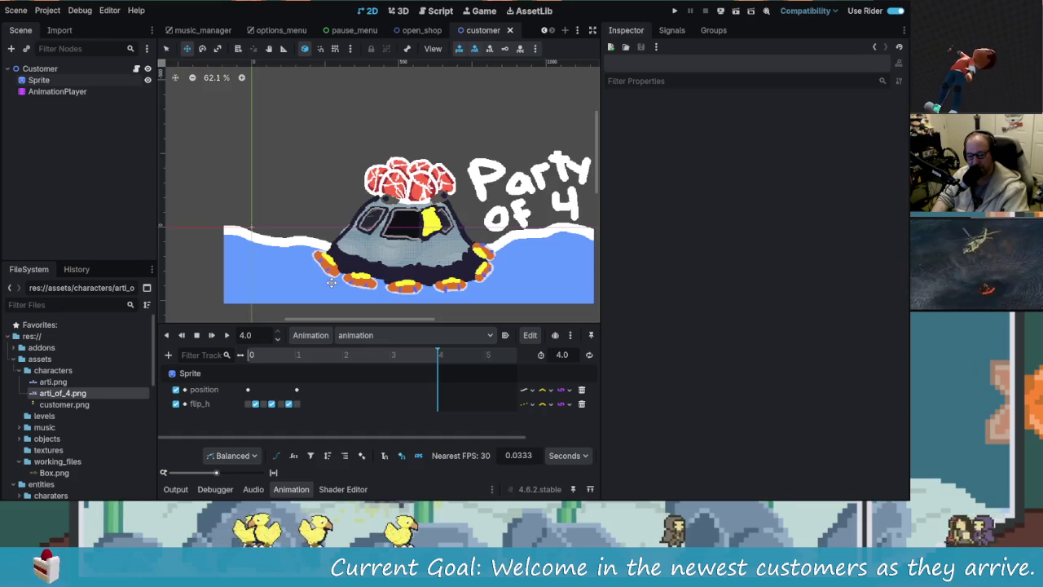
click(181, 335)
drag(383, 348, 249, 357)
click(226, 335)
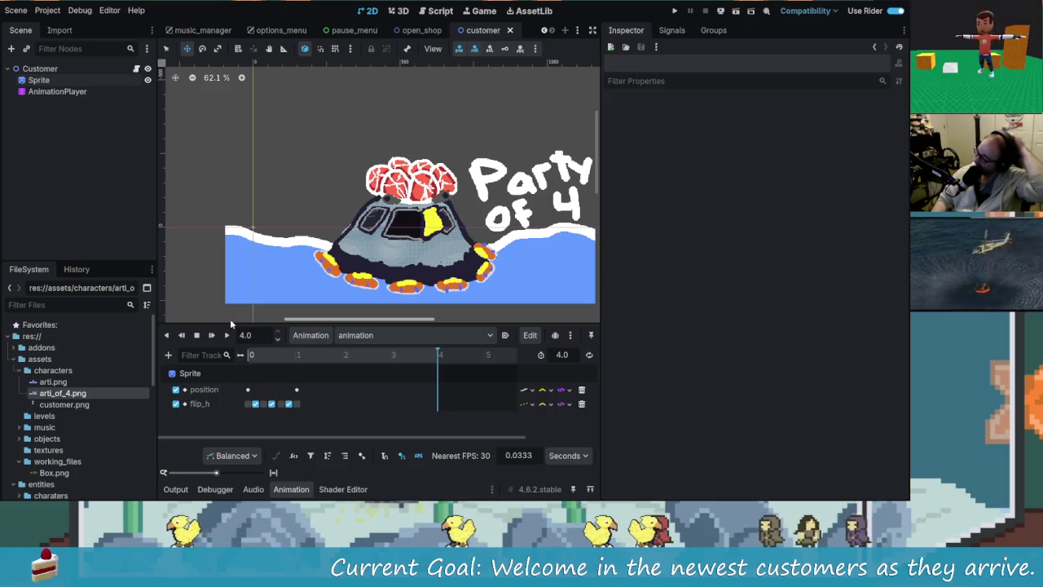
scroll(353, 209, up, 4)
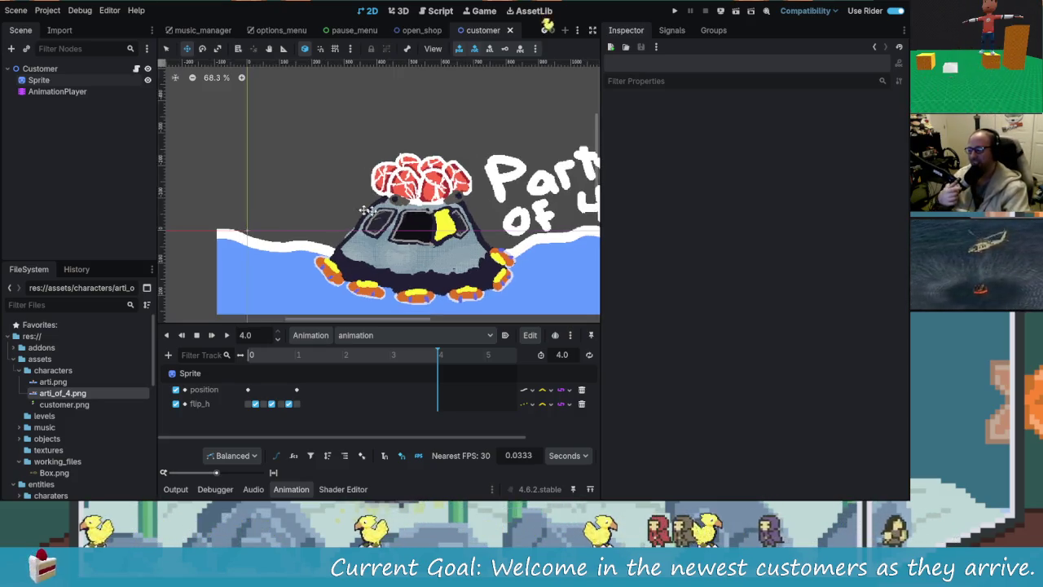
scroll(408, 200, up, 7)
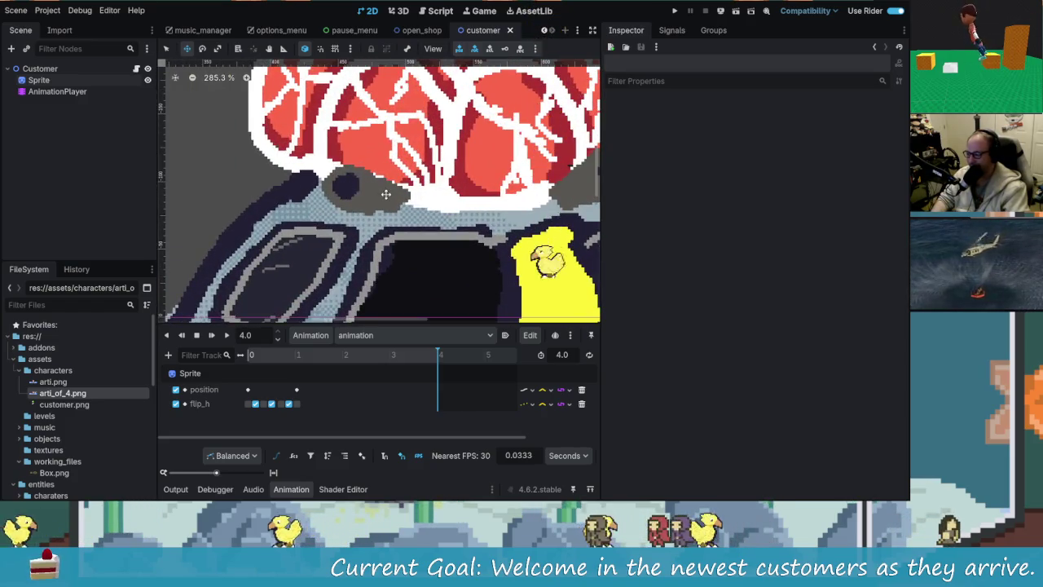
scroll(382, 204, down, 3)
scroll(382, 204, down, 4)
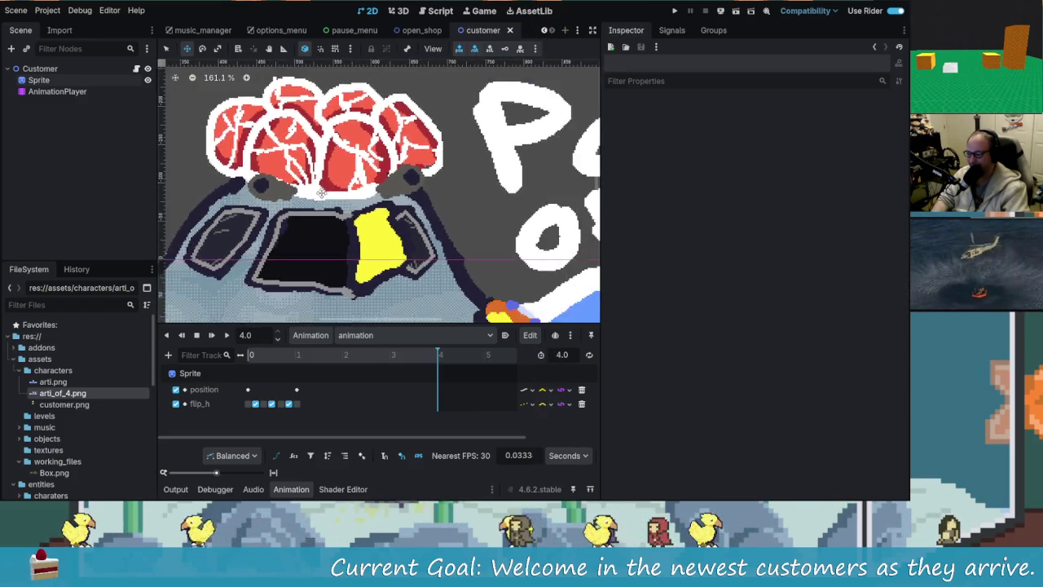
scroll(326, 200, down, 4)
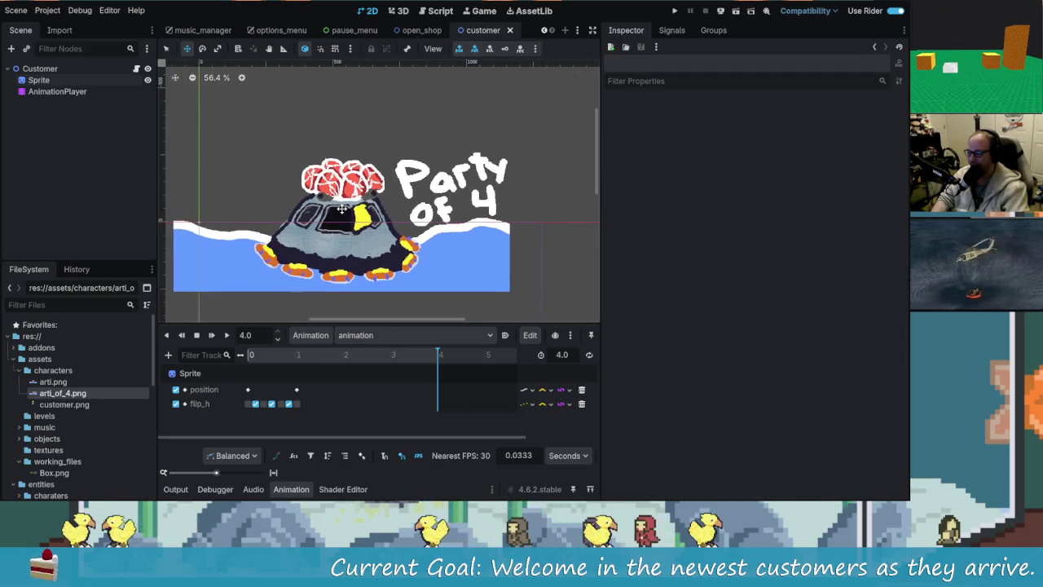
scroll(338, 208, up, 1)
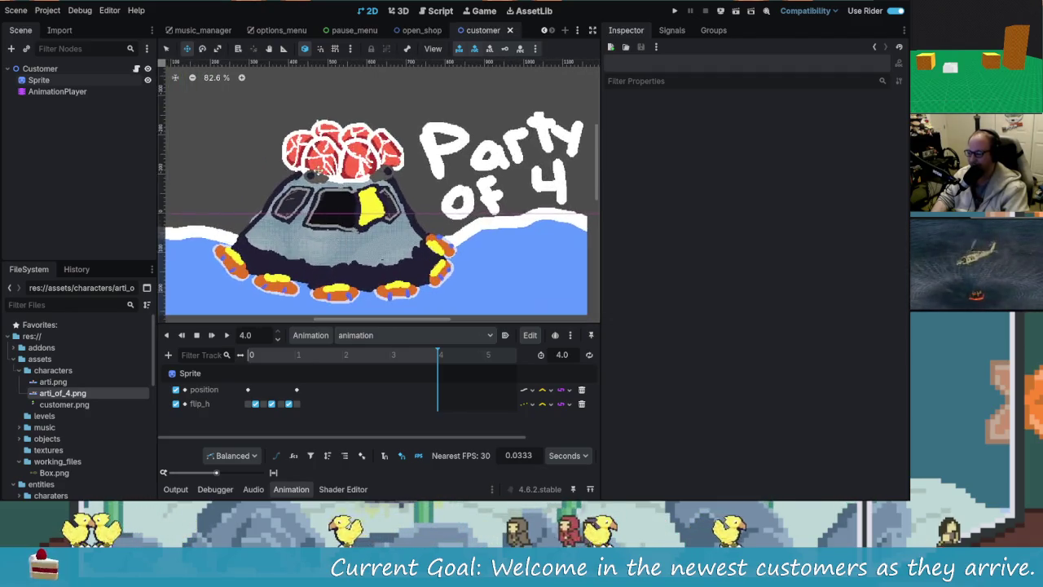
scroll(334, 206, down, 1)
mouse_move(334, 206)
mouse_down()
mouse_move(404, 214)
mouse_move(410, 249)
mouse_up()
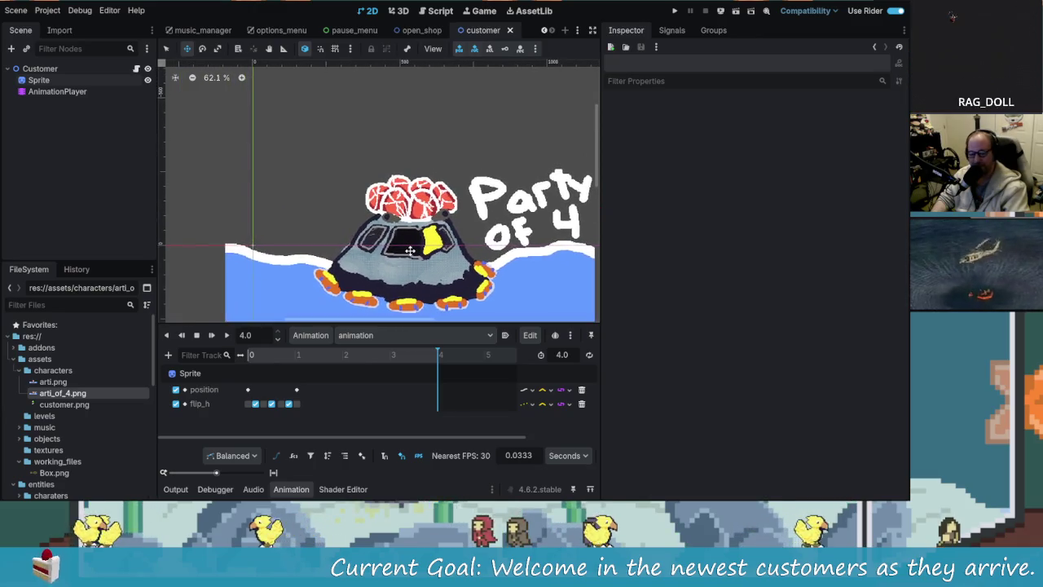
drag(334, 323, 336, 344)
drag(397, 302, 384, 310)
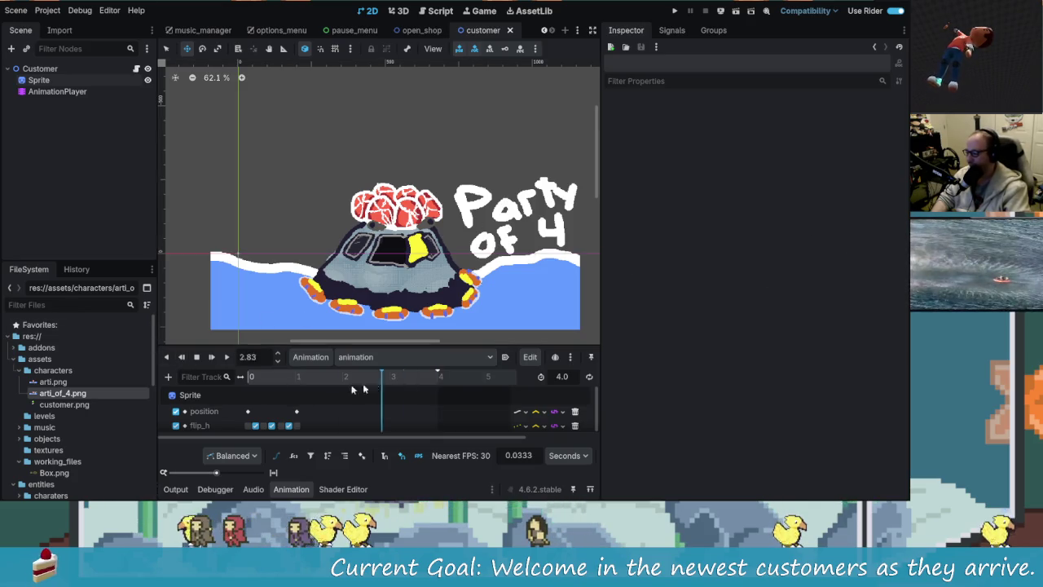
Rewind to 0, inspect the end position key, and box-select the later flip_h keyframes.
drag(382, 388, 251, 376)
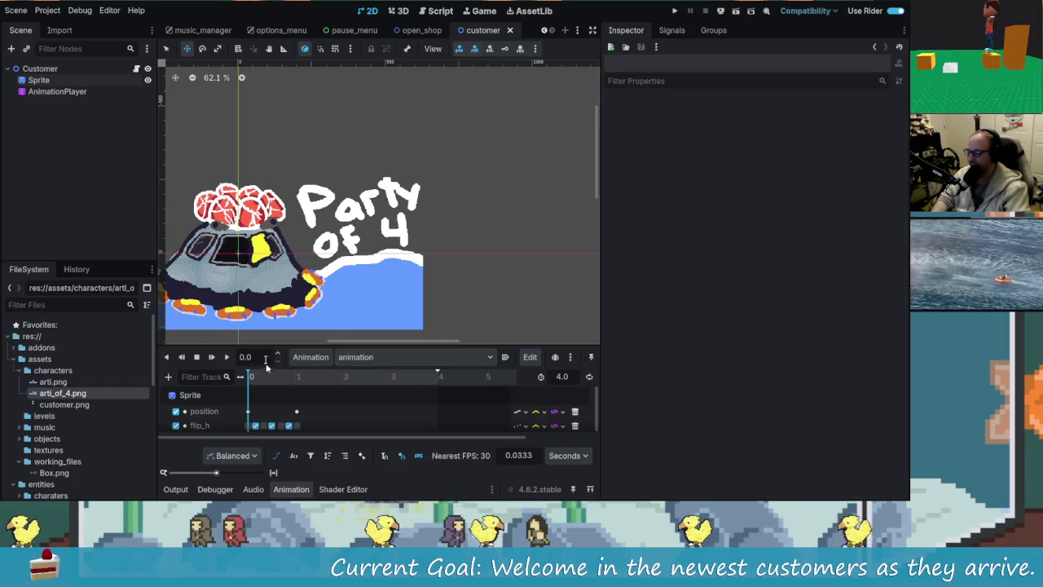
scroll(296, 305, down, 1)
scroll(295, 305, up, 2)
click(297, 412)
click(303, 417)
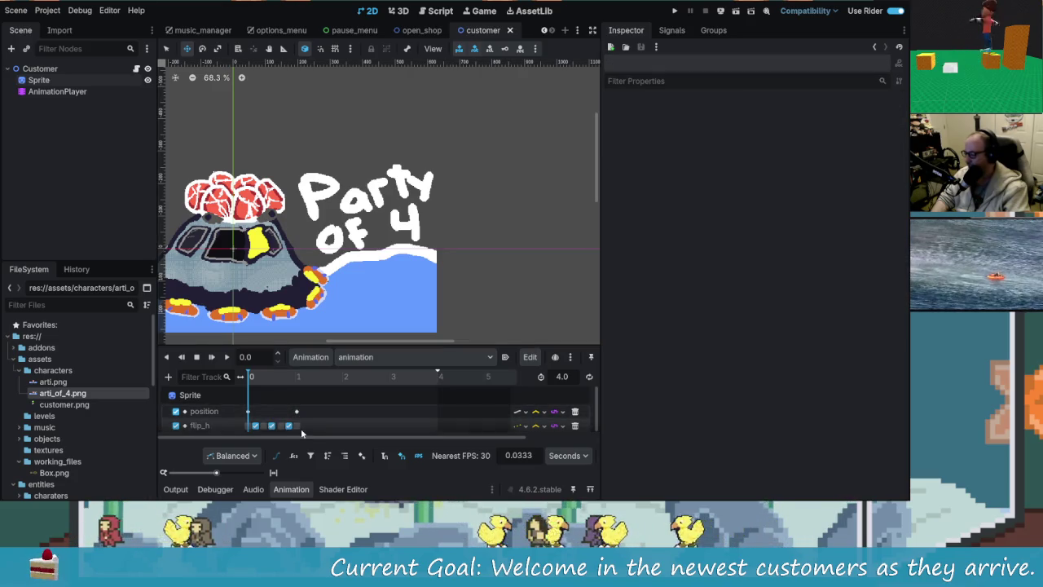
drag(318, 419, 282, 431)
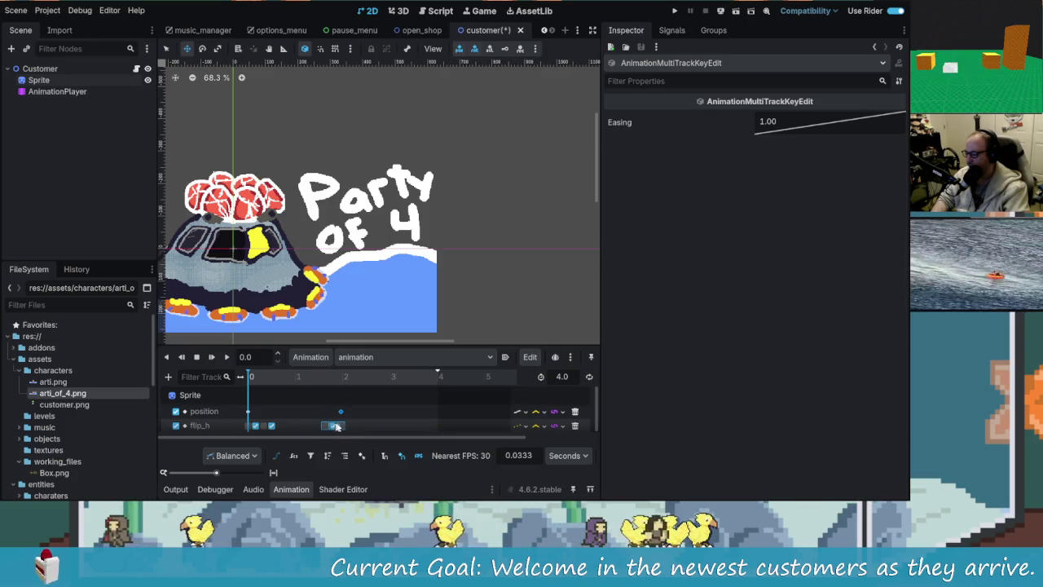
Nudge the selected flip_h keyframes slightly along the timeline.
click(358, 425)
click(326, 426)
mouse_move(325, 425)
mouse_down()
mouse_move(283, 432)
mouse_move(312, 430)
mouse_up()
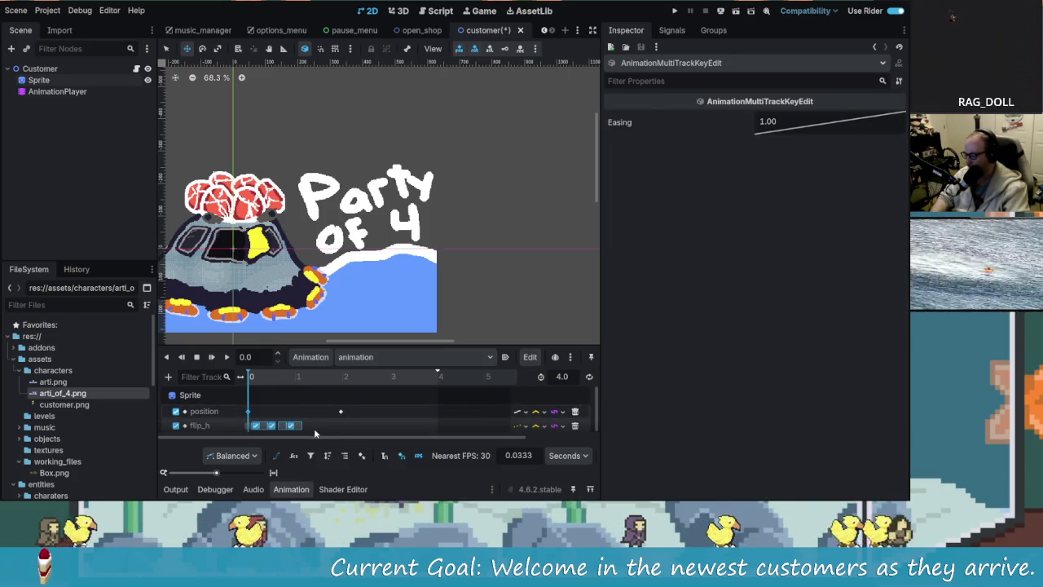
drag(285, 430, 259, 432)
click(308, 428)
Duplicate the flip_h keys at the 1.18 s playhead, then replay the animation from 0.
right_click(307, 430)
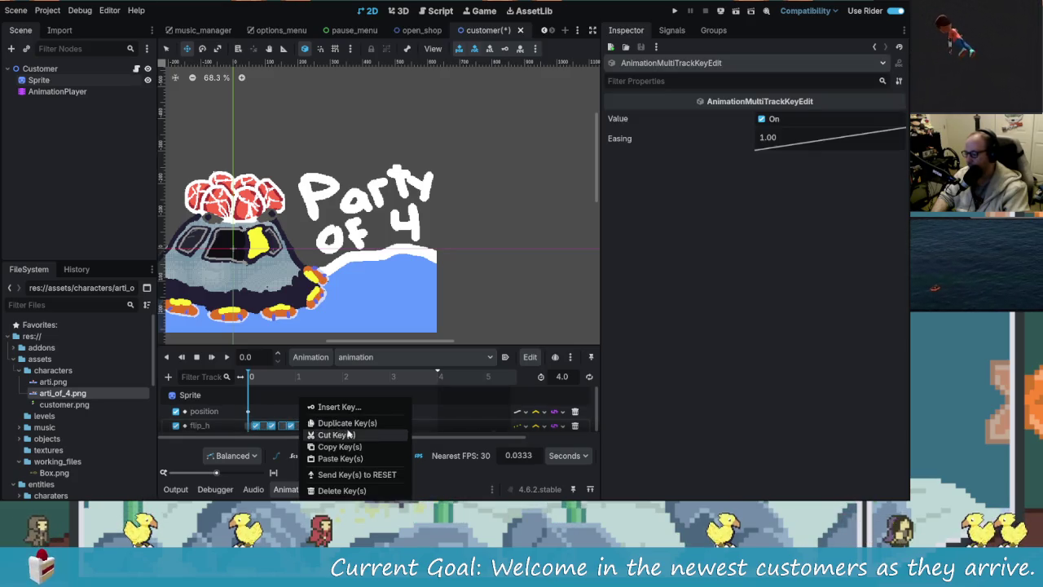
click(274, 396)
drag(277, 379, 304, 388)
right_click(307, 400)
click(350, 424)
click(243, 377)
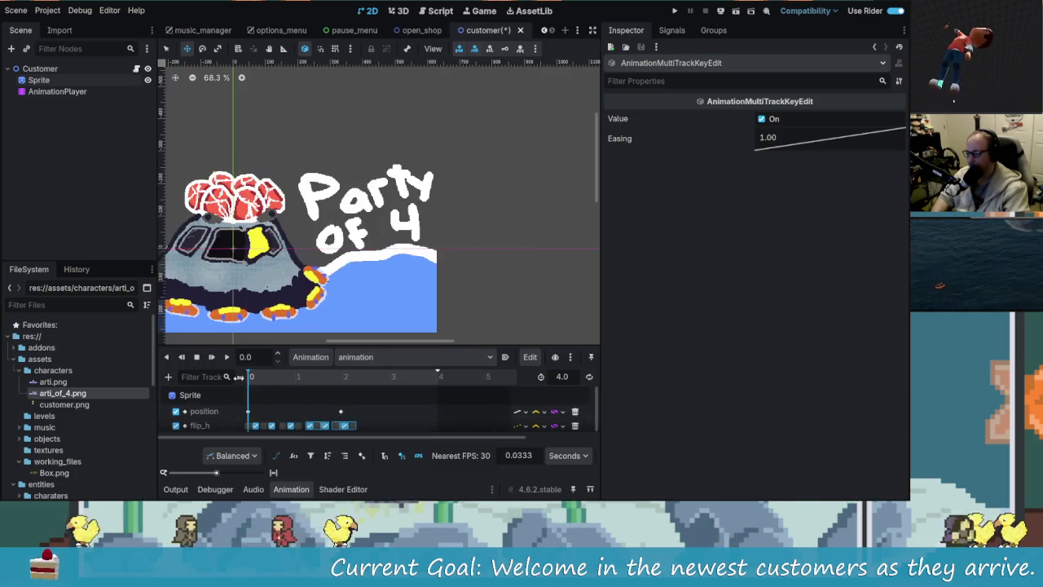
click(228, 360)
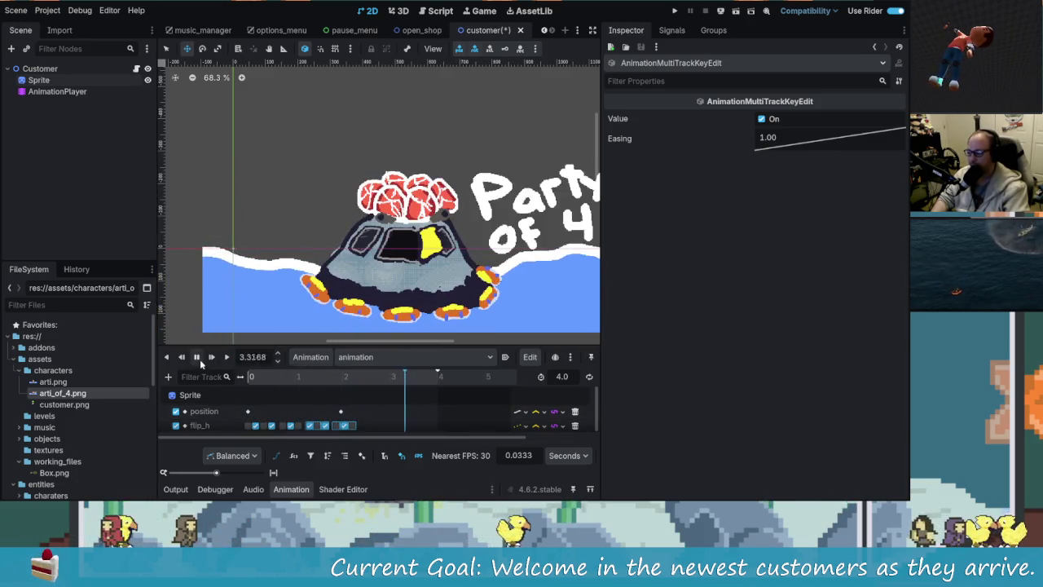
scroll(359, 295, down, 2)
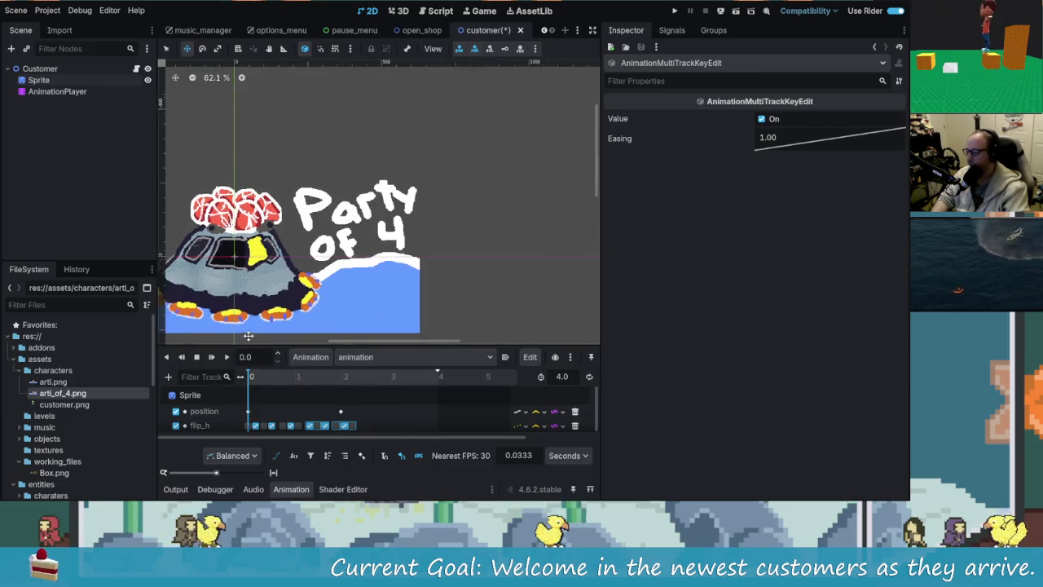
Move the 0 s position key's x to -638 px and replay the animation.
click(248, 411)
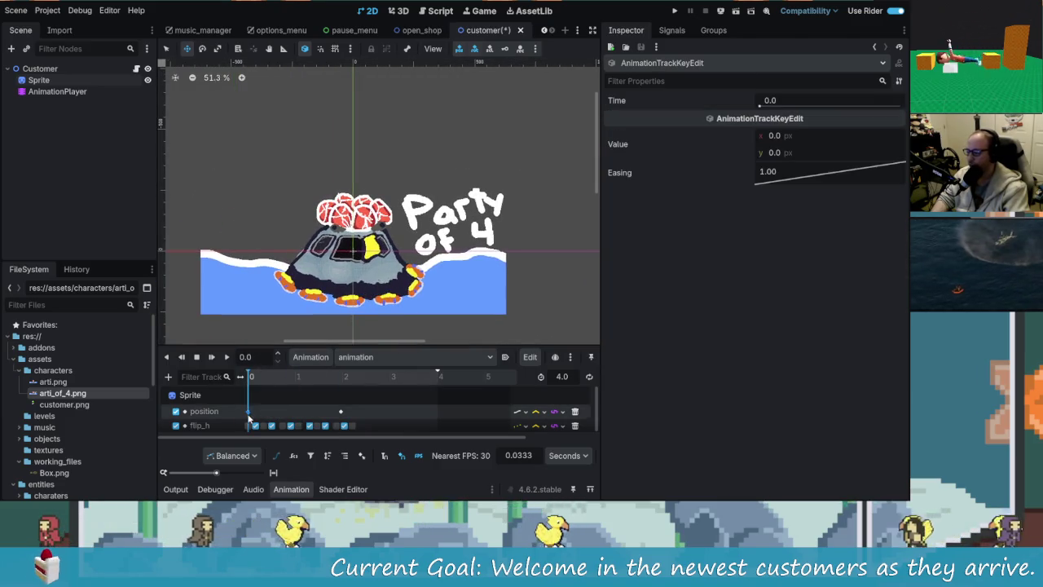
drag(788, 141, 708, 141)
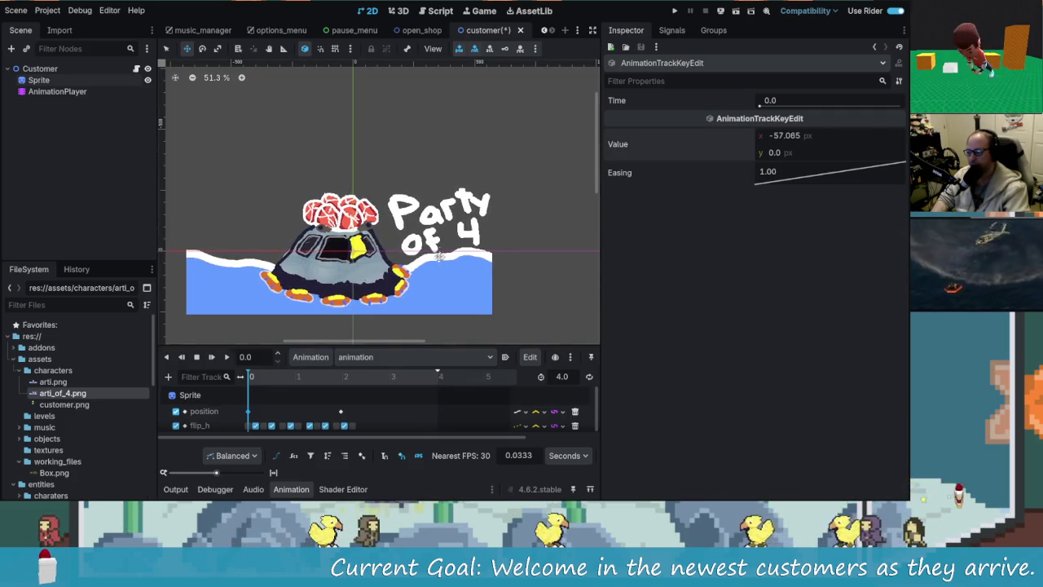
click(39, 80)
key(d)
scroll(359, 287, up, 2)
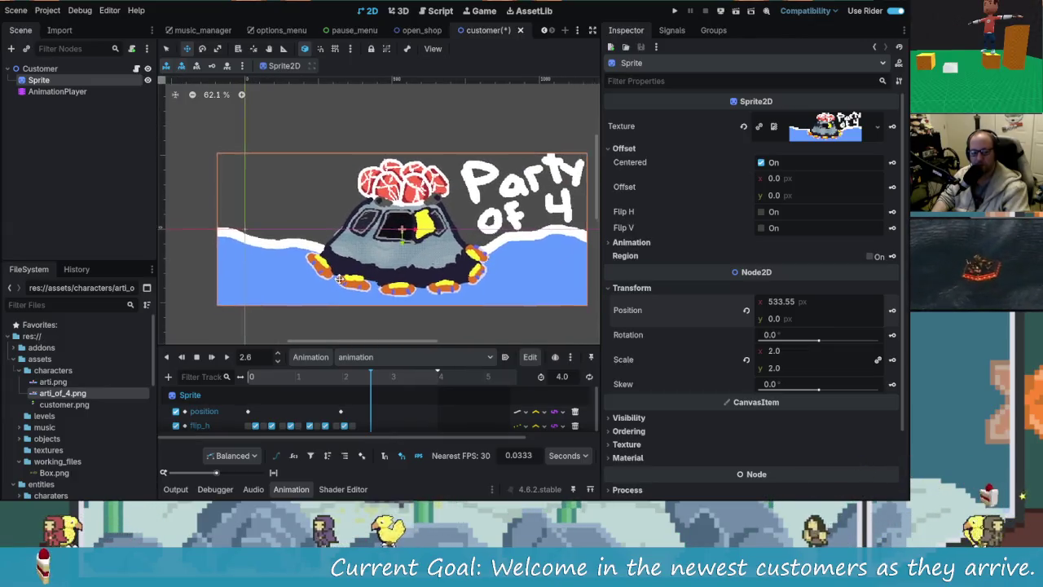
drag(335, 277, 316, 285)
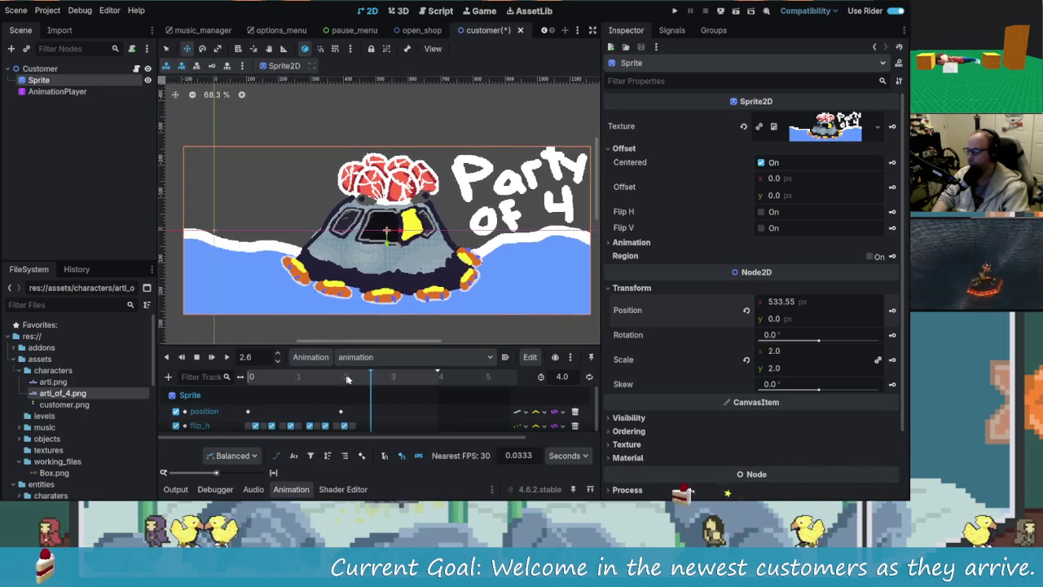
click(196, 357)
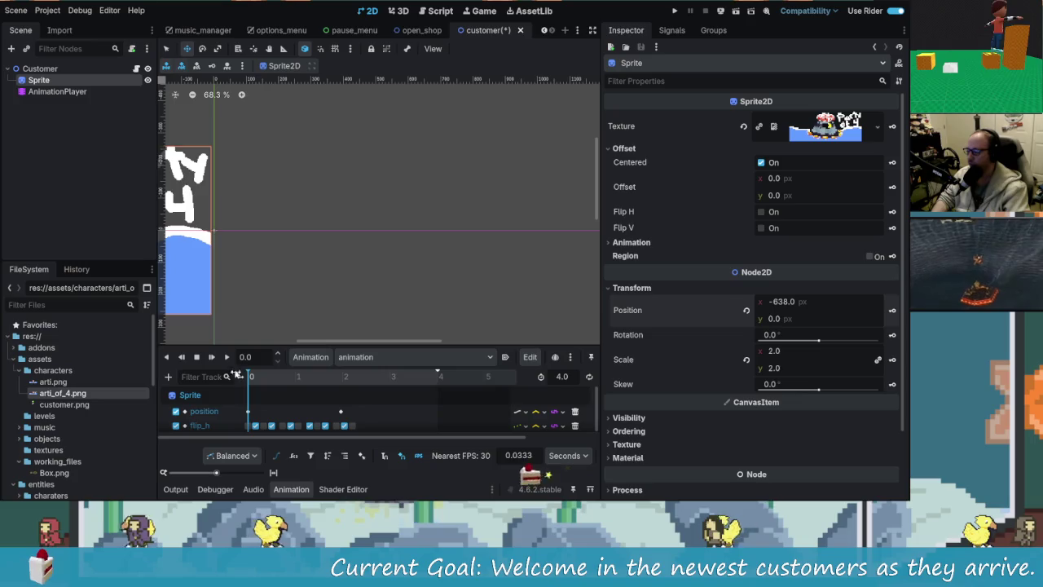
Replay the animation, rewind it to 0.0, save the customer scene, and play it again.
click(226, 357)
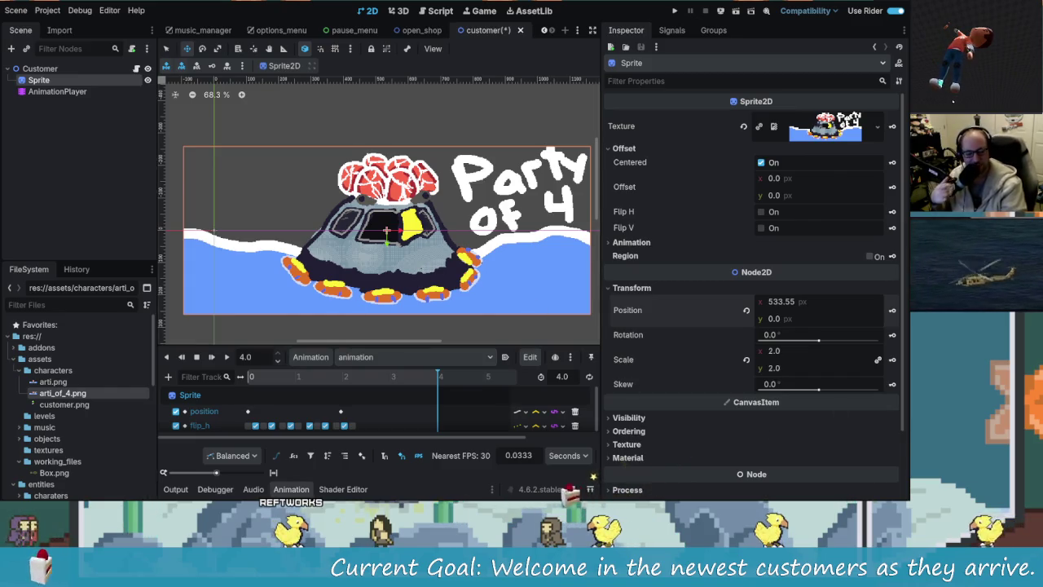
drag(331, 385, 219, 385)
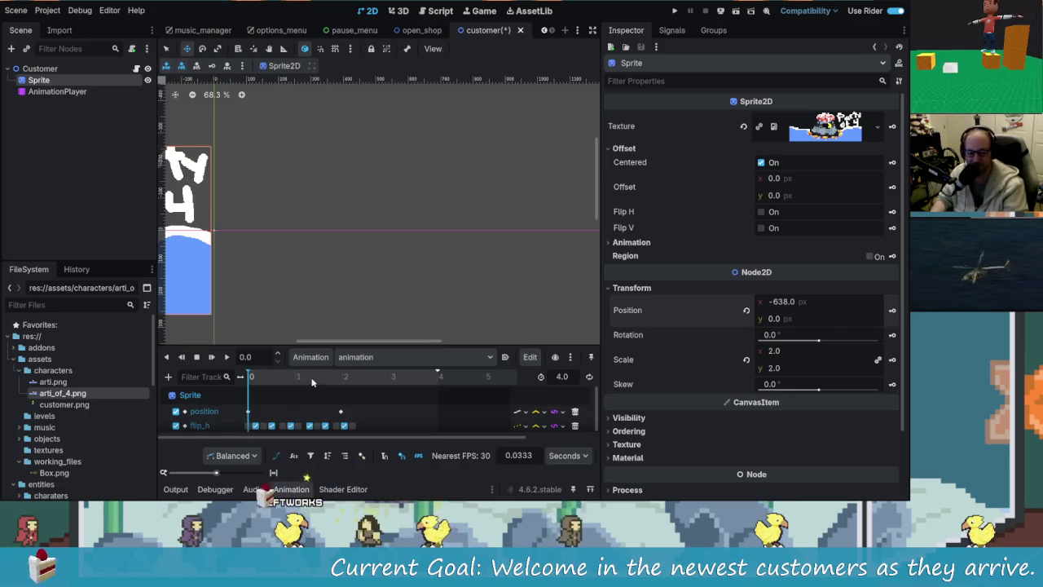
mouse_move(731, 498)
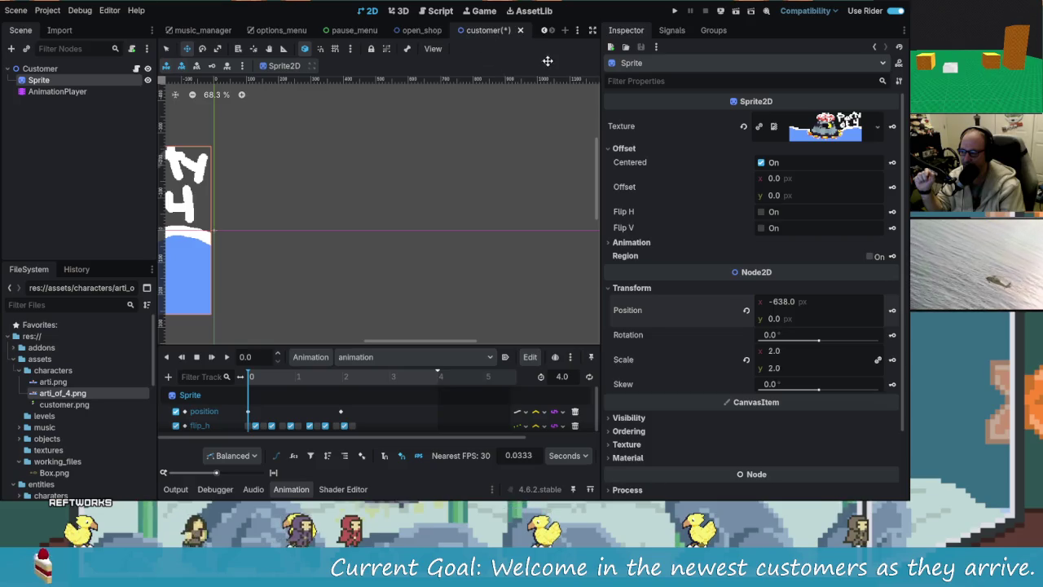
key(ctrl+s)
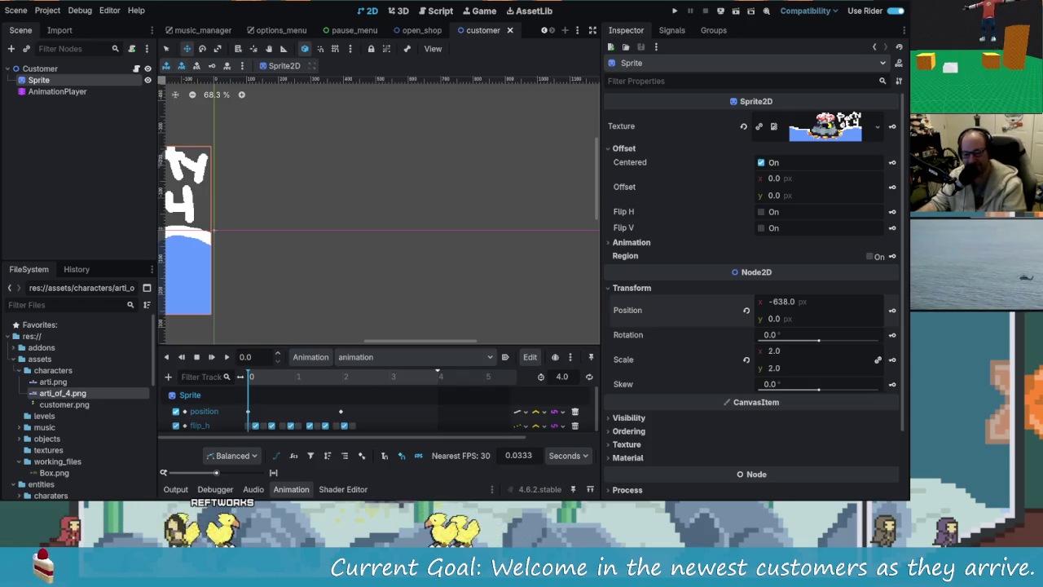
click(227, 358)
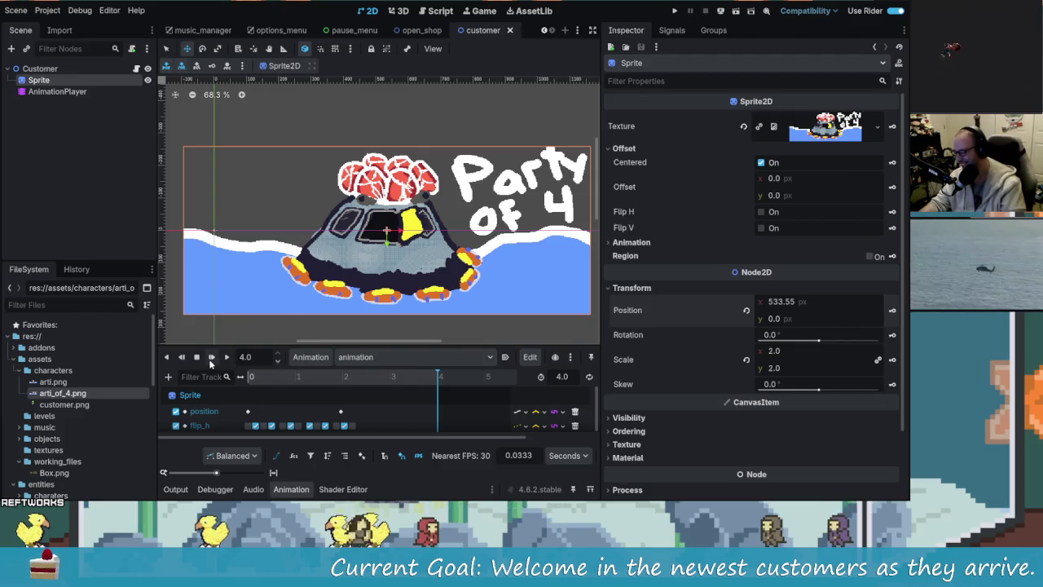
Play the capsule animation backwards from the end.
click(182, 357)
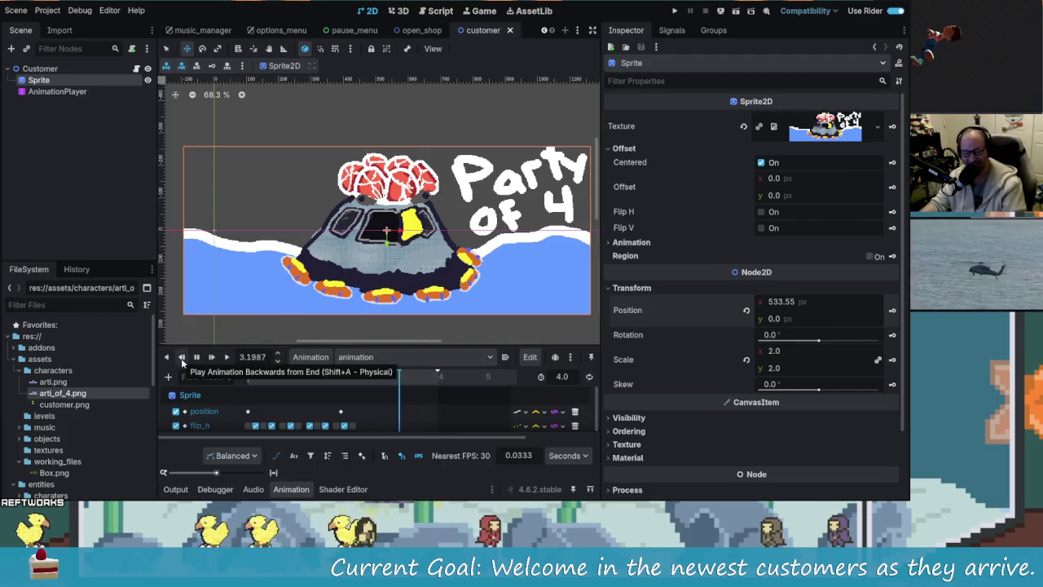
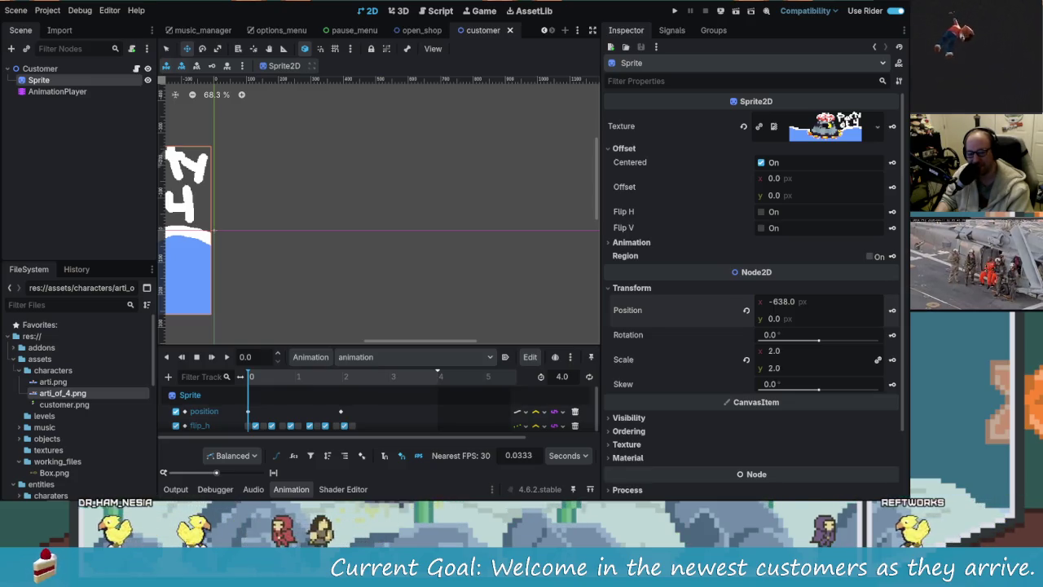
Zoom out around the Party of 4 sprite in the customer scene, then switch to the open_shop scene.
drag(304, 209, 494, 205)
scroll(443, 187, down, 2)
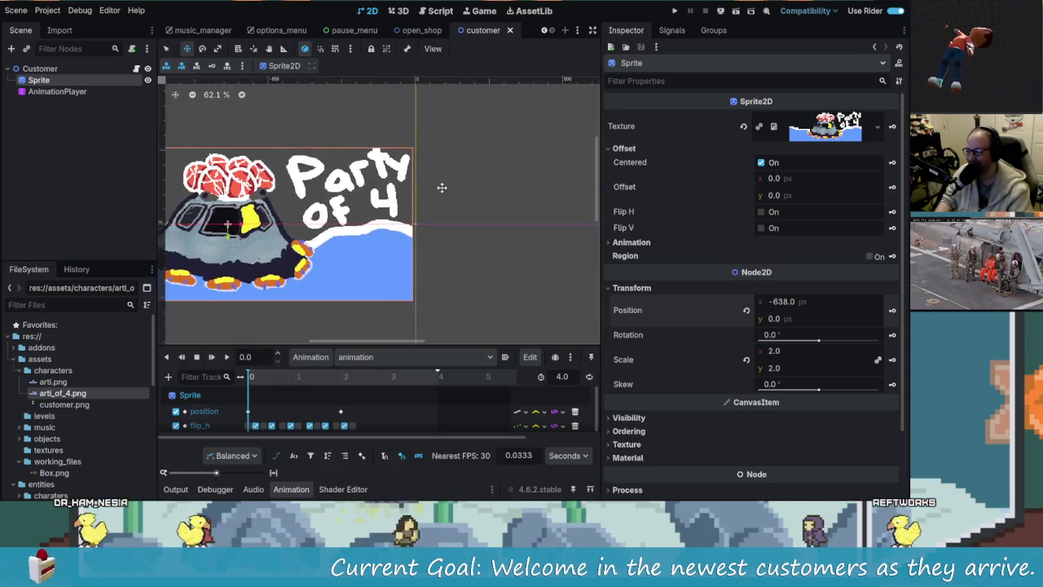
click(422, 29)
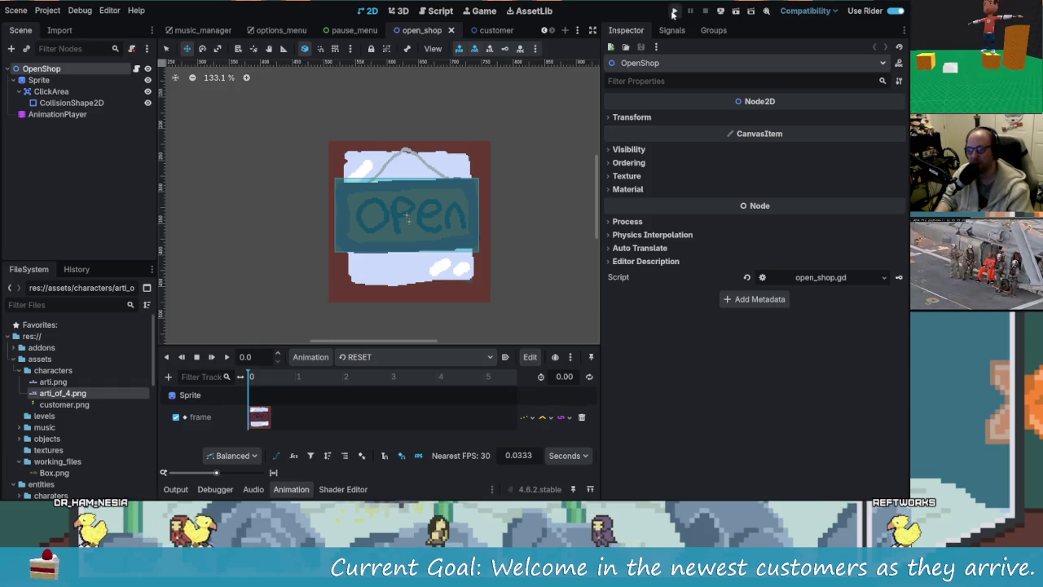
Run the game, open the shop, pick up the grape, orange and apple, then stop it.
click(674, 14)
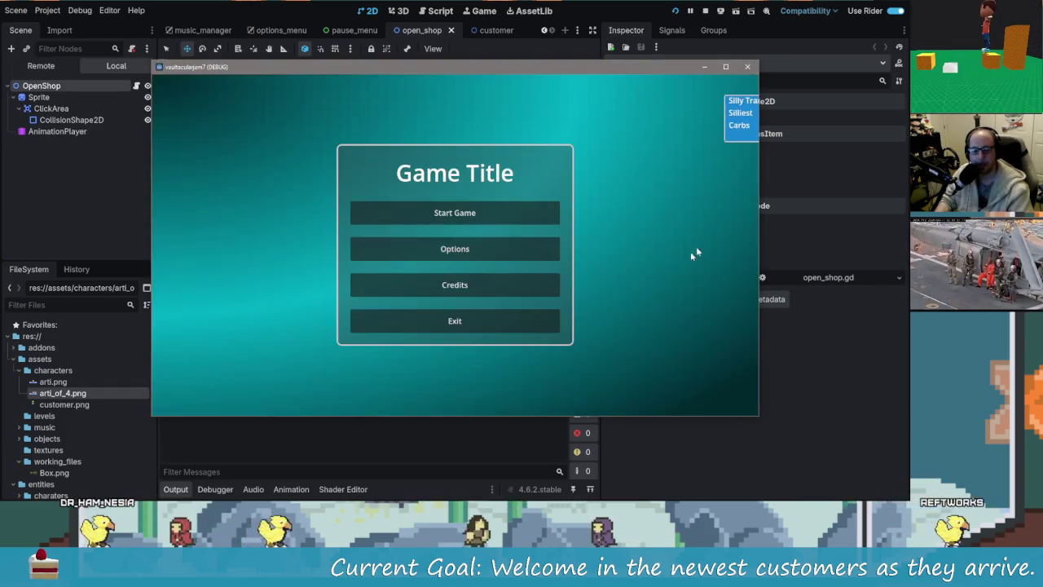
click(523, 215)
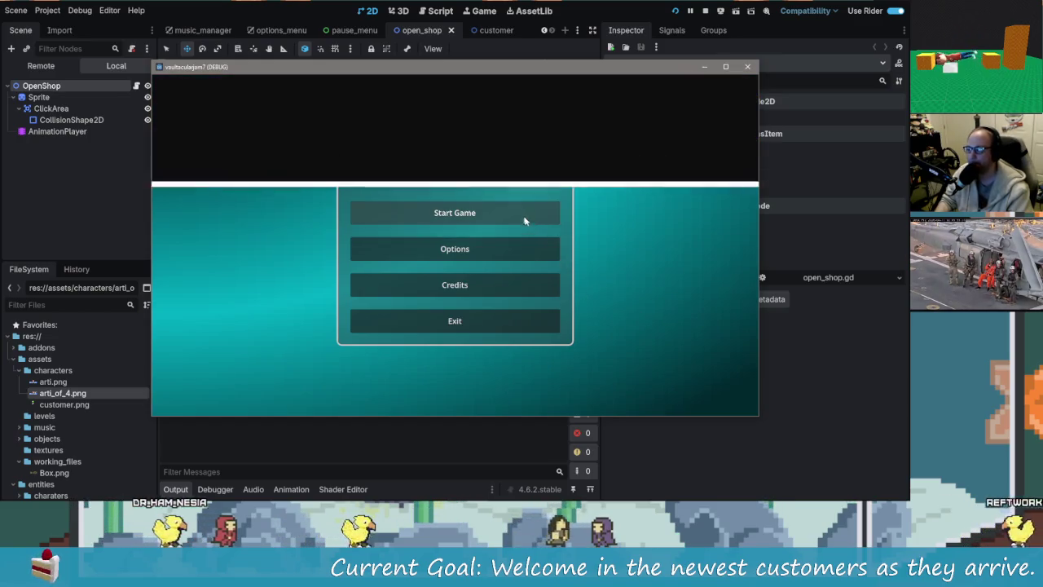
click(466, 237)
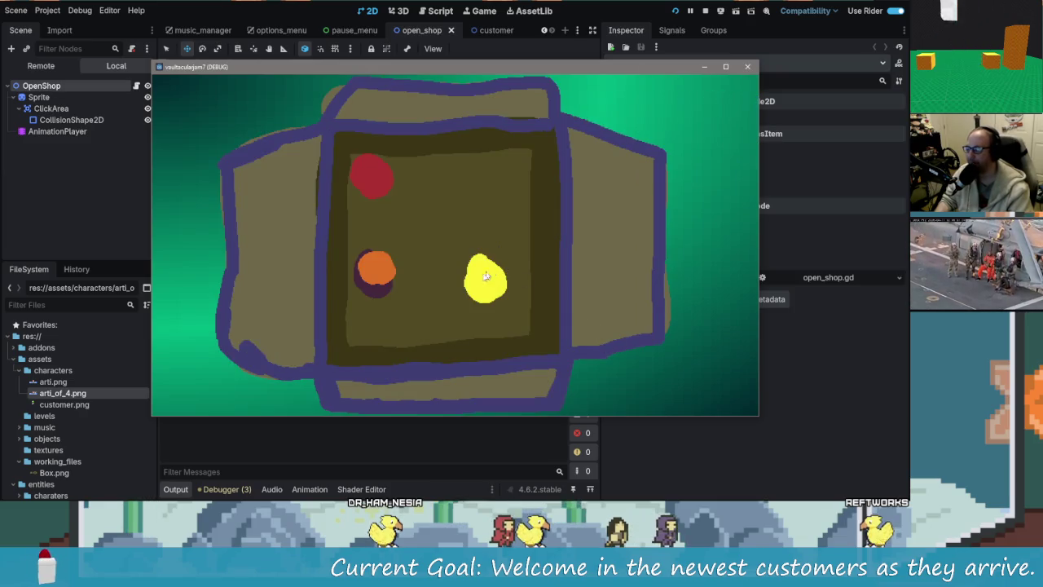
click(488, 281)
click(377, 267)
click(372, 176)
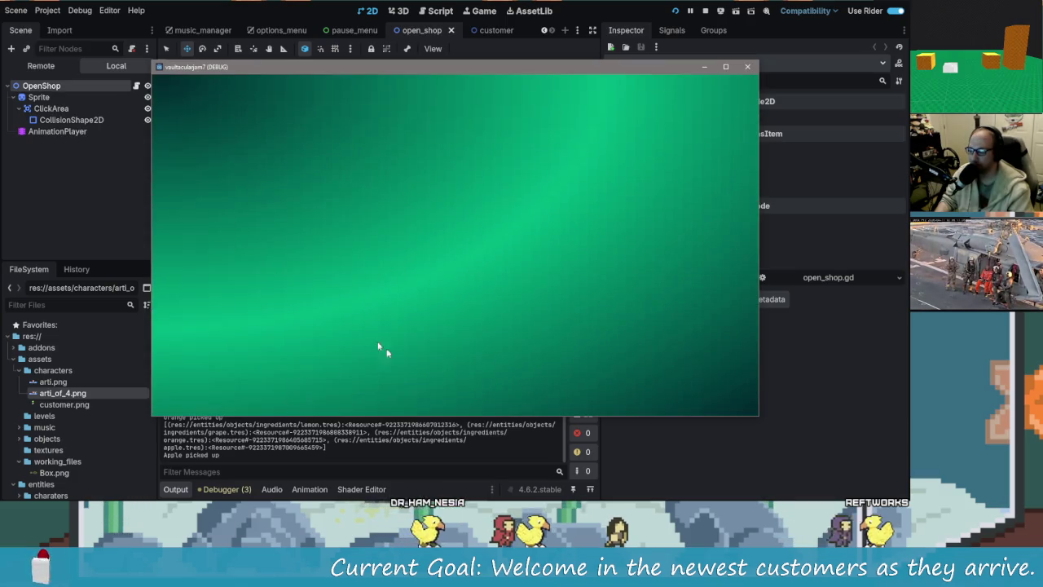
click(747, 66)
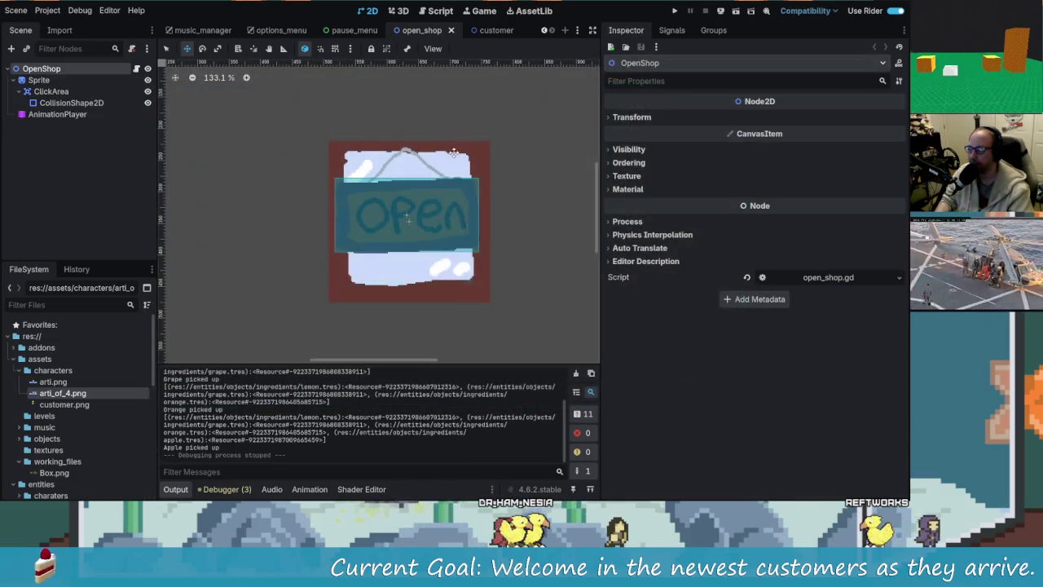
Go to the Game workspace and close the customer scene.
click(439, 13)
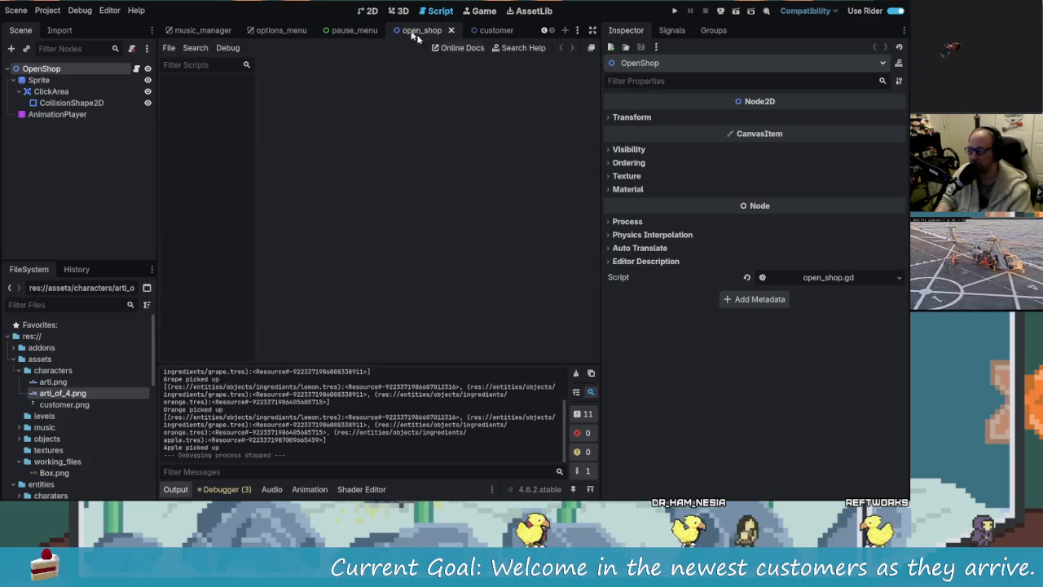
click(467, 13)
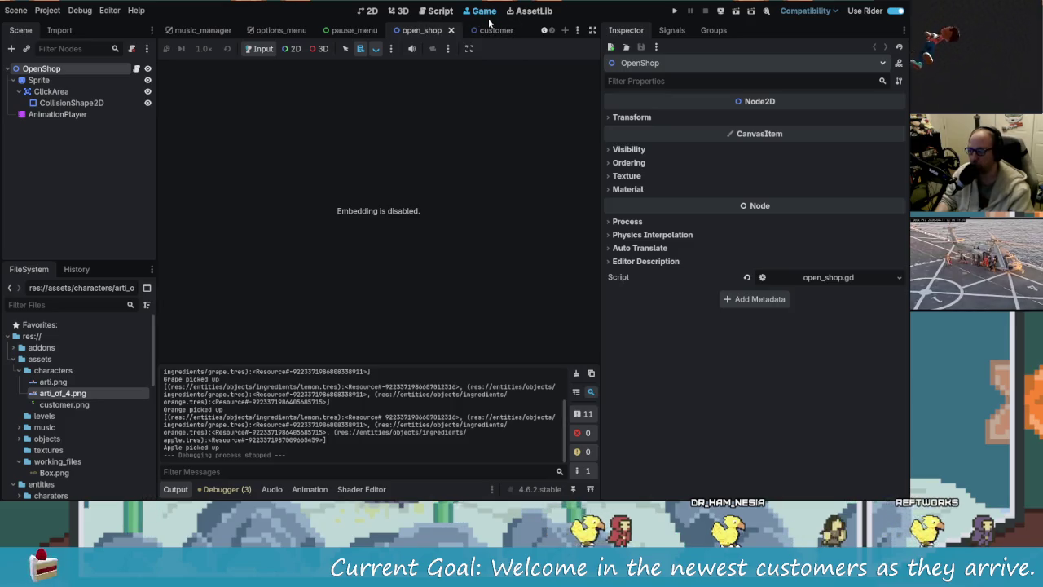
click(539, 31)
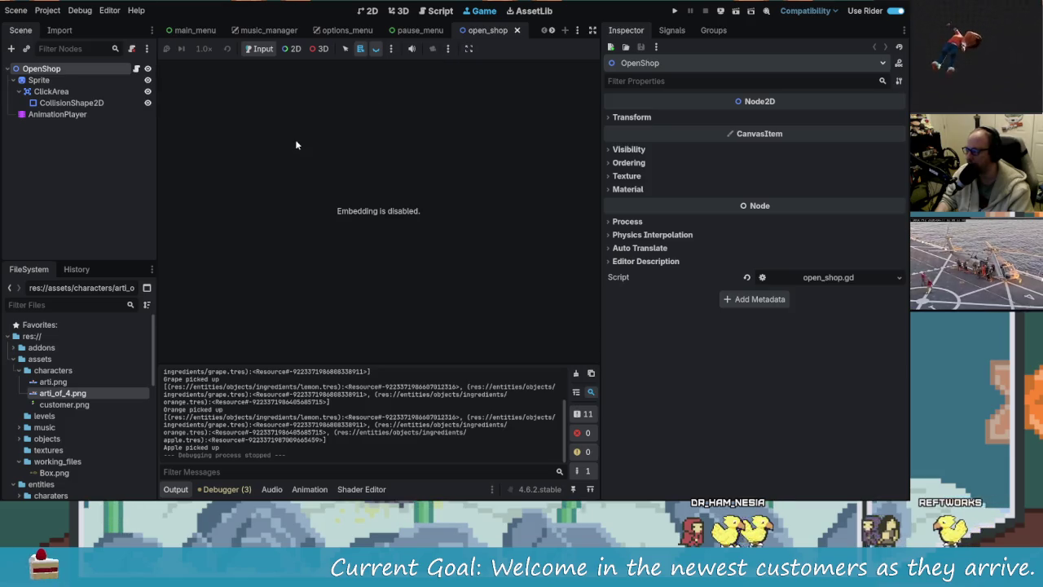
Open ingredient_item.tscn through the quick scene search for 'inve'.
key(ctrl+shift+o)
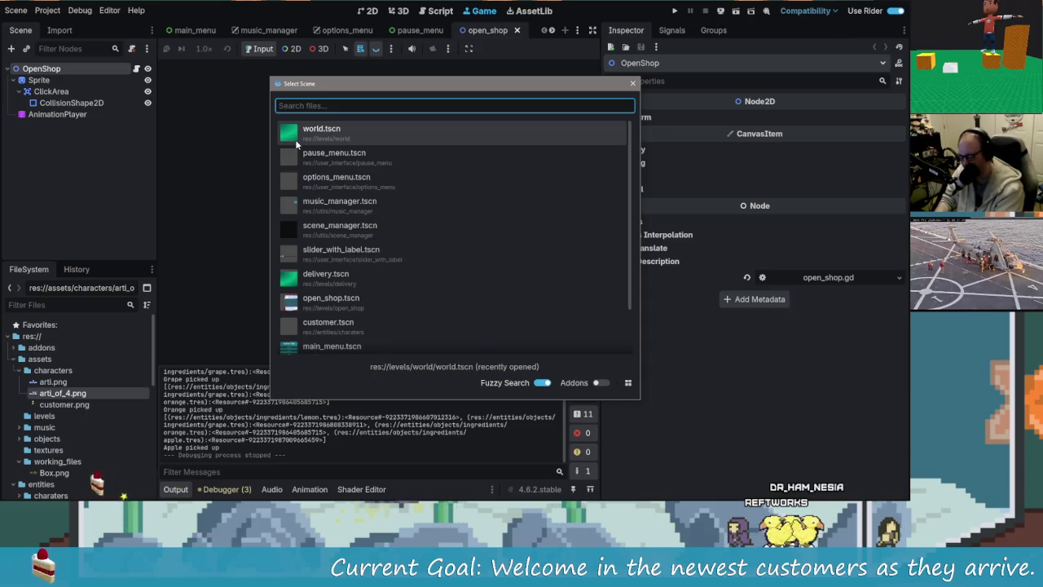
text(inve)
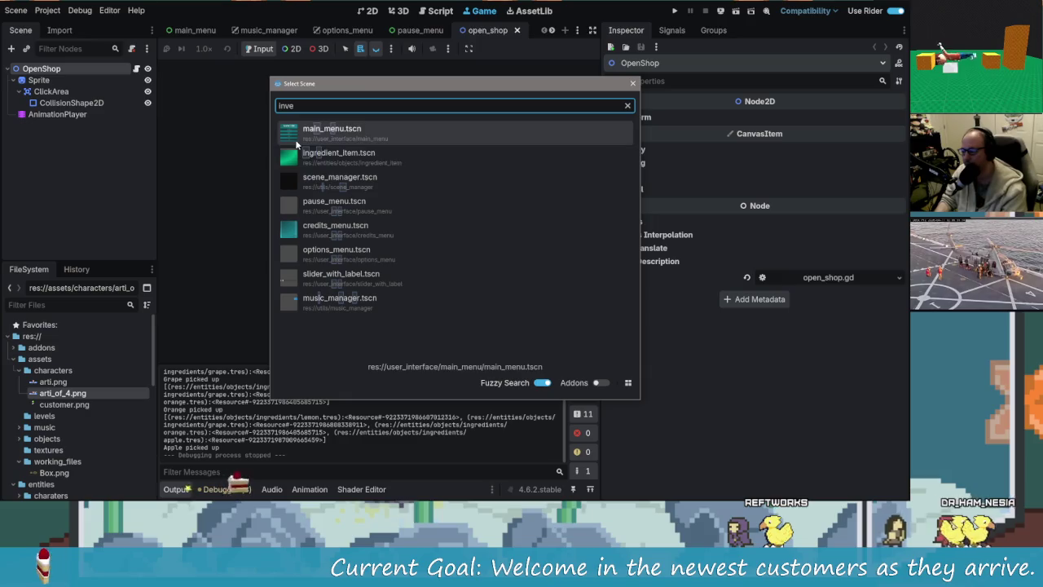
key(Down)
key(Return)
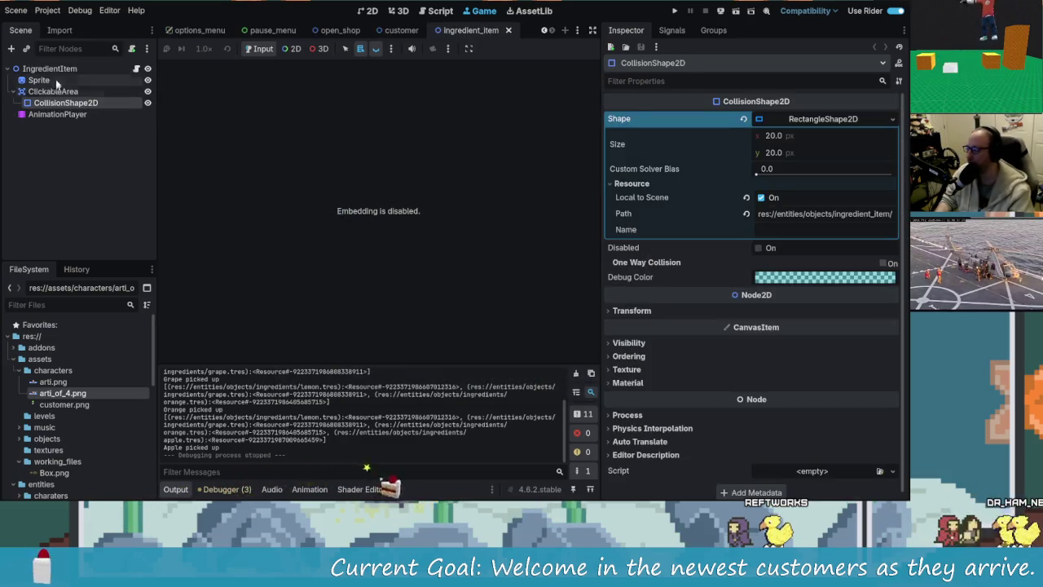
Inspect each ingredient_item node, filtering the Inspector properties by 'mouse'.
click(94, 70)
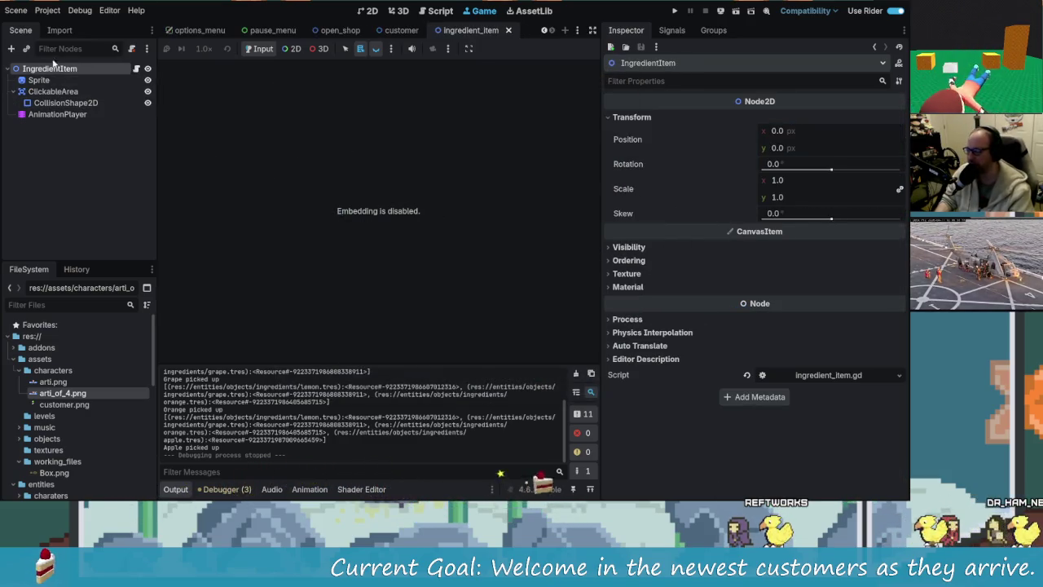
click(53, 91)
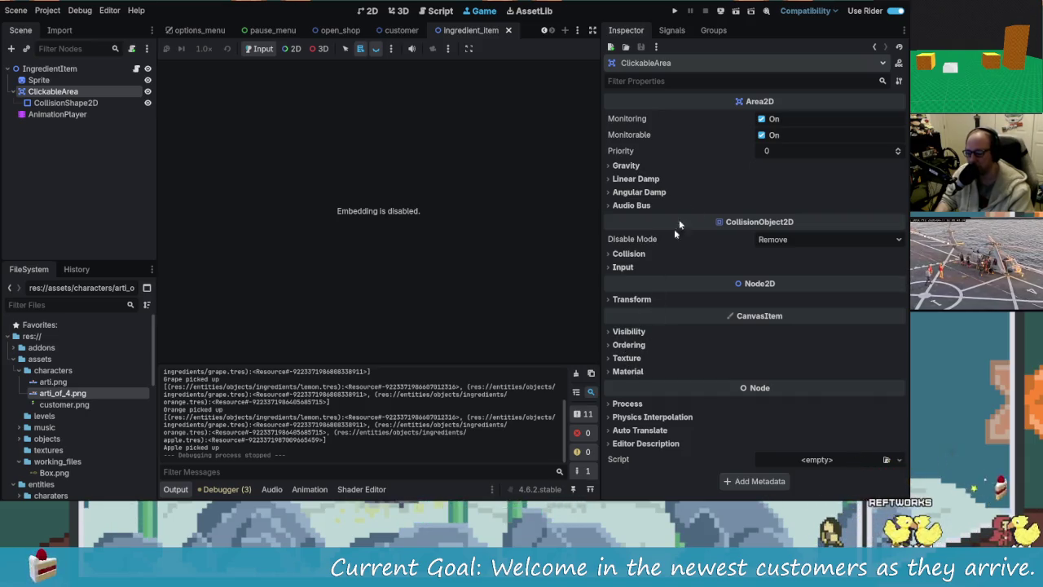
text(mouse)
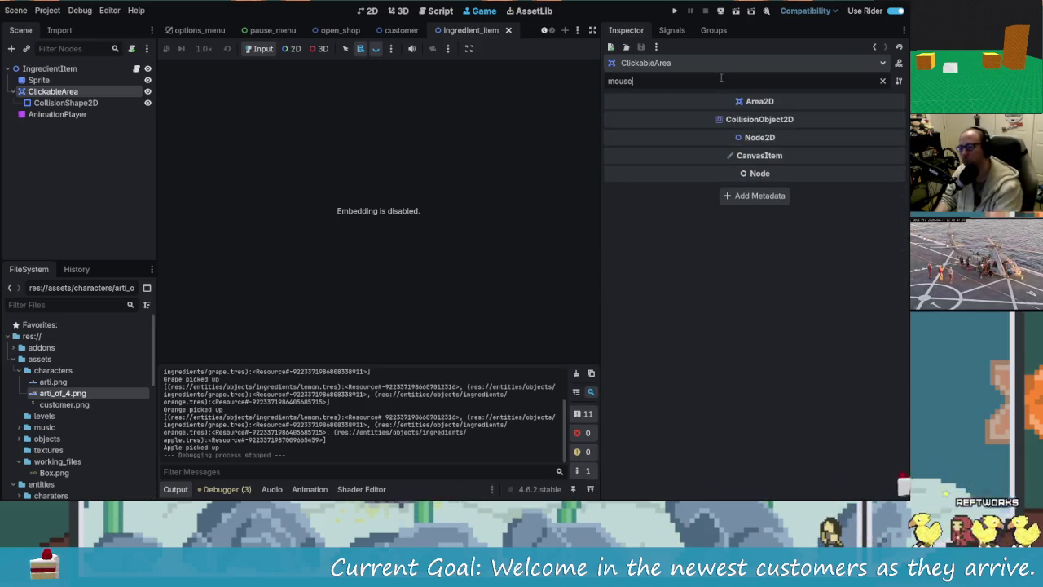
click(67, 104)
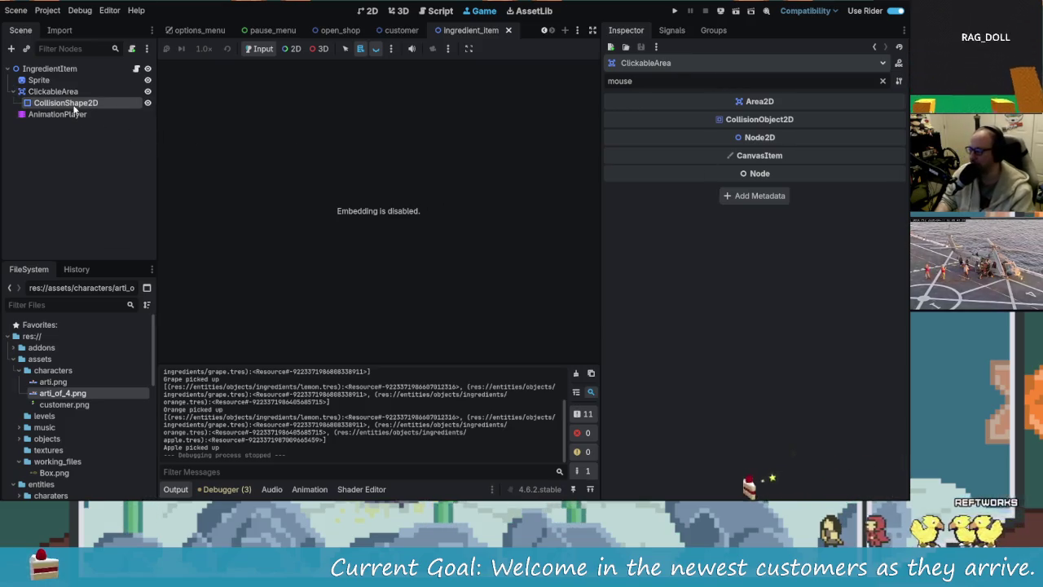
click(40, 92)
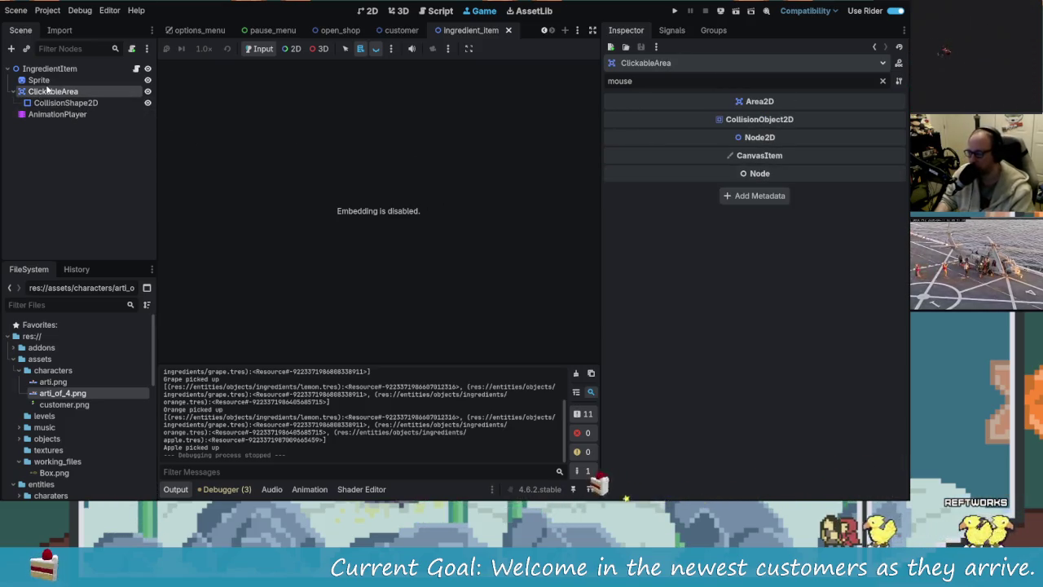
click(48, 80)
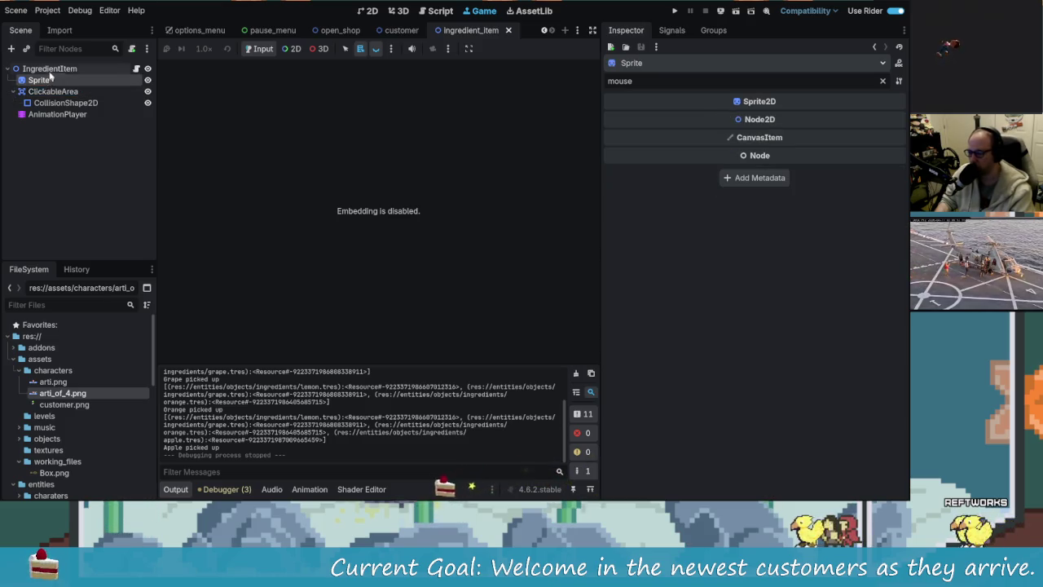
click(58, 69)
click(65, 104)
click(46, 70)
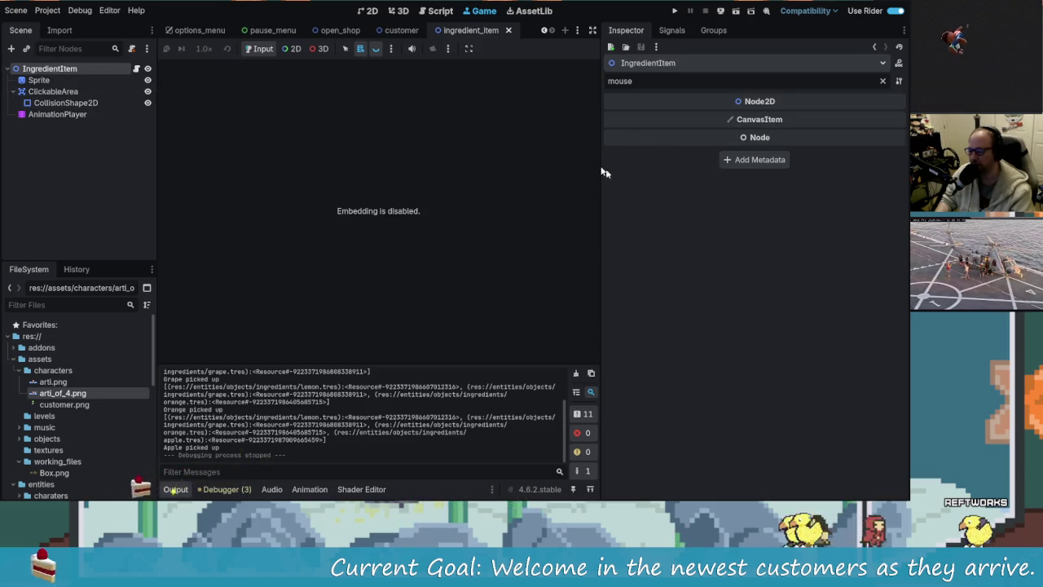
Filter properties by 'filter' and check each node's Texture Filter, which is Inherit.
key(BackSpace)
key(BackSpace)
key(BackSpace)
text(filter)
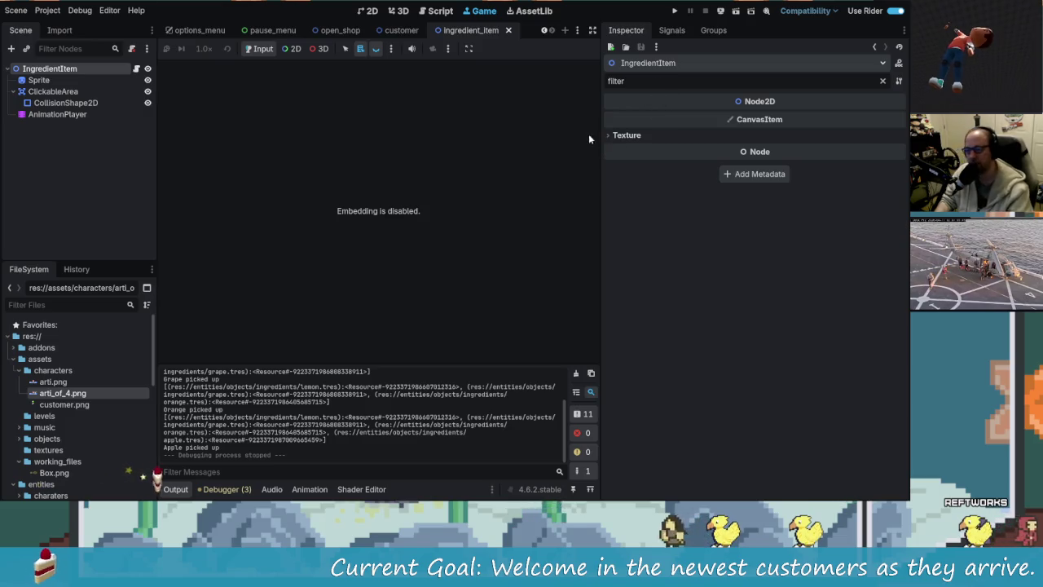
click(627, 137)
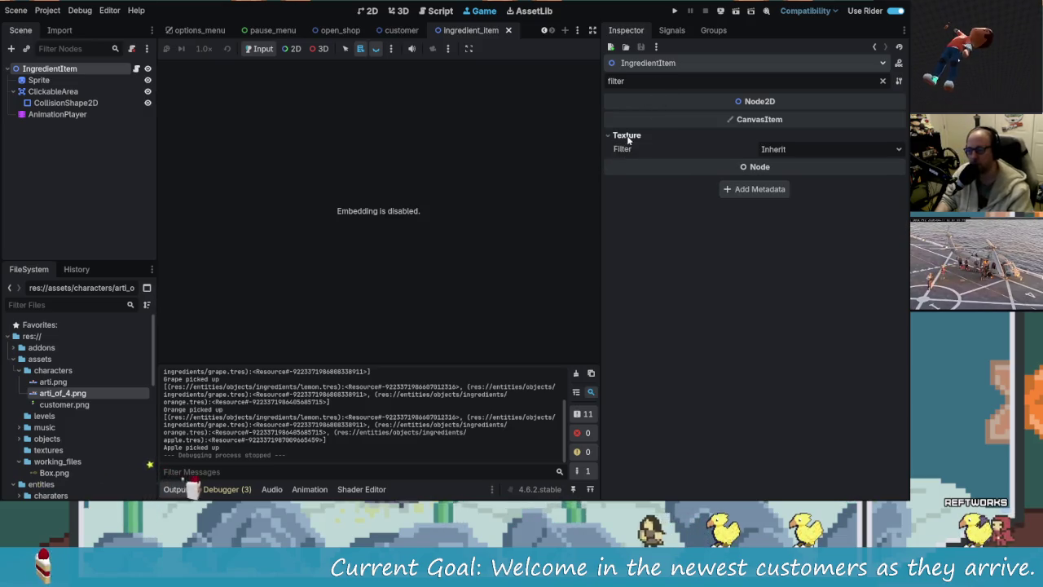
click(49, 92)
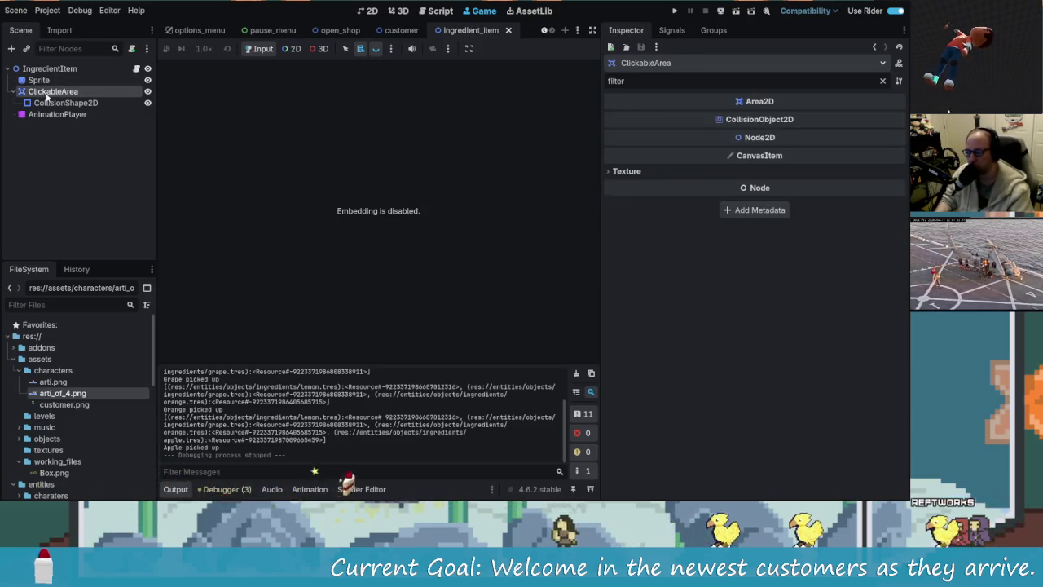
click(46, 105)
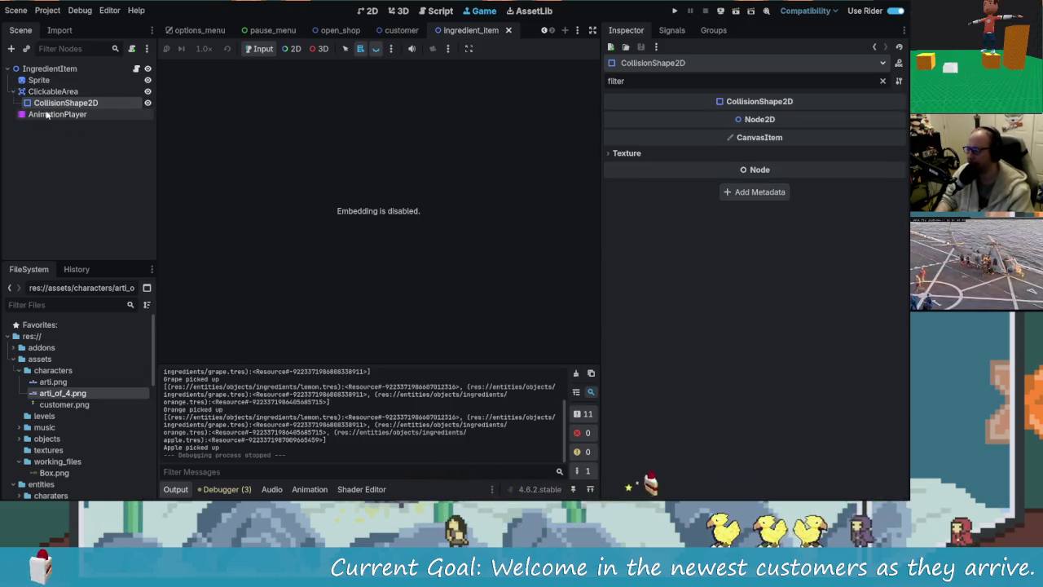
click(57, 114)
click(39, 80)
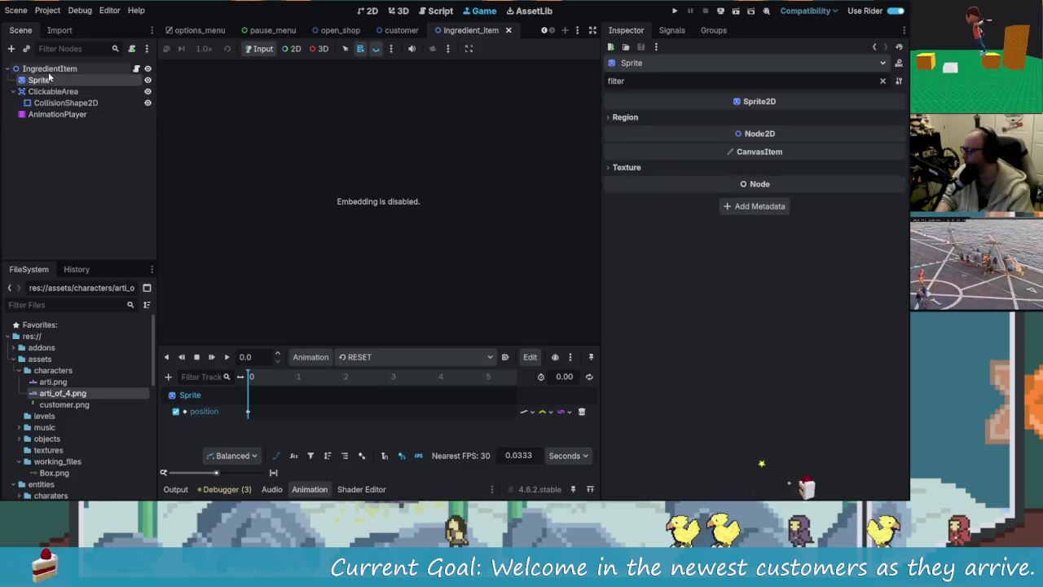
click(48, 70)
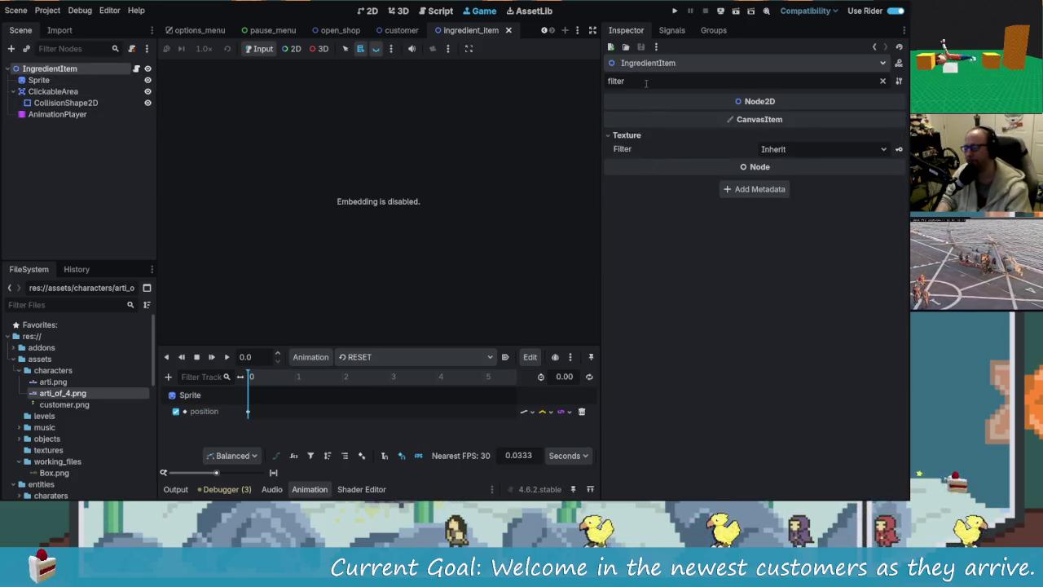
key(BackSpace)
key(BackSpace)
key(BackSpace)
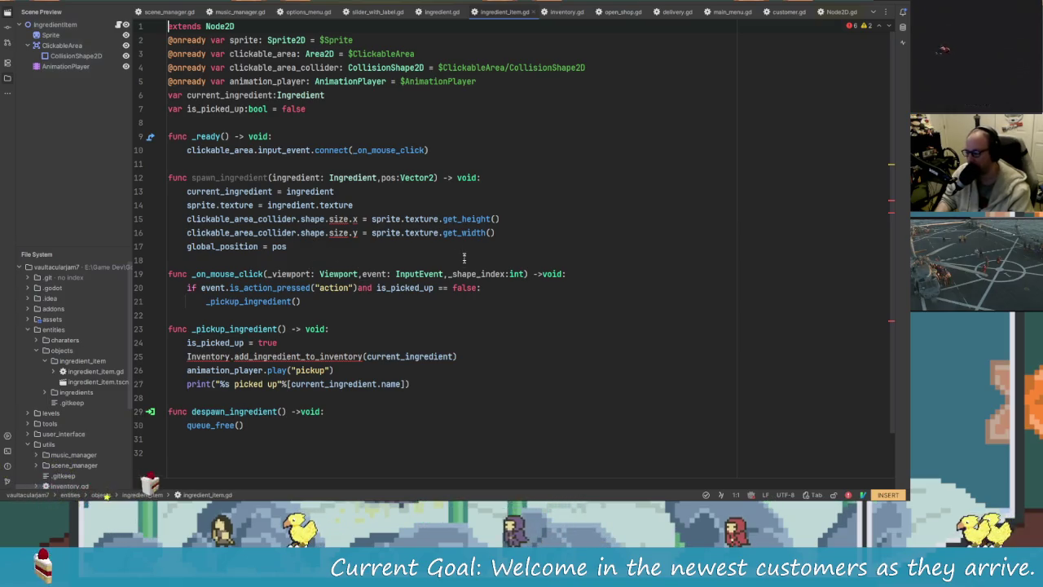
click(357, 288)
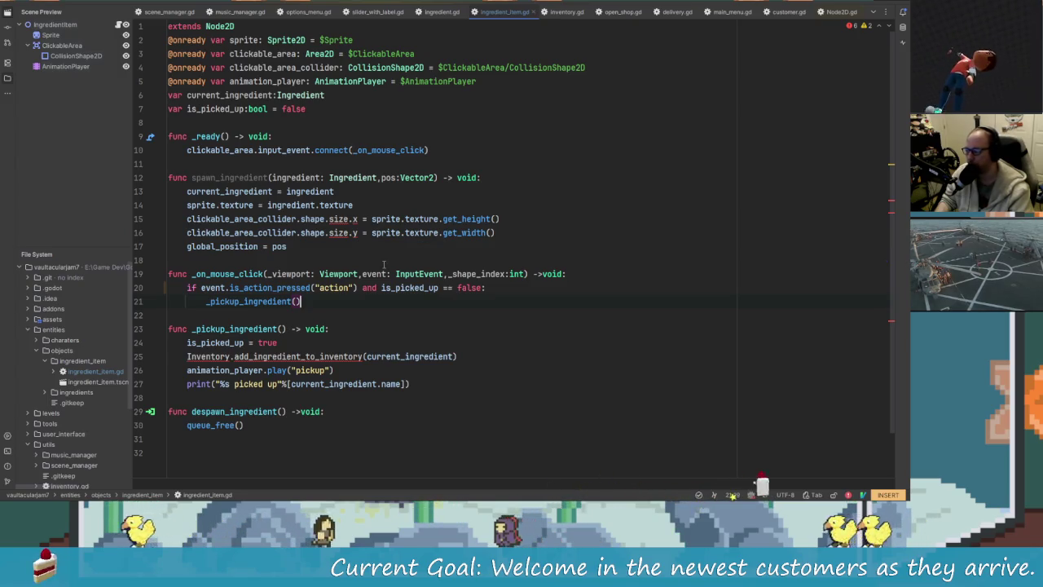
click(504, 273)
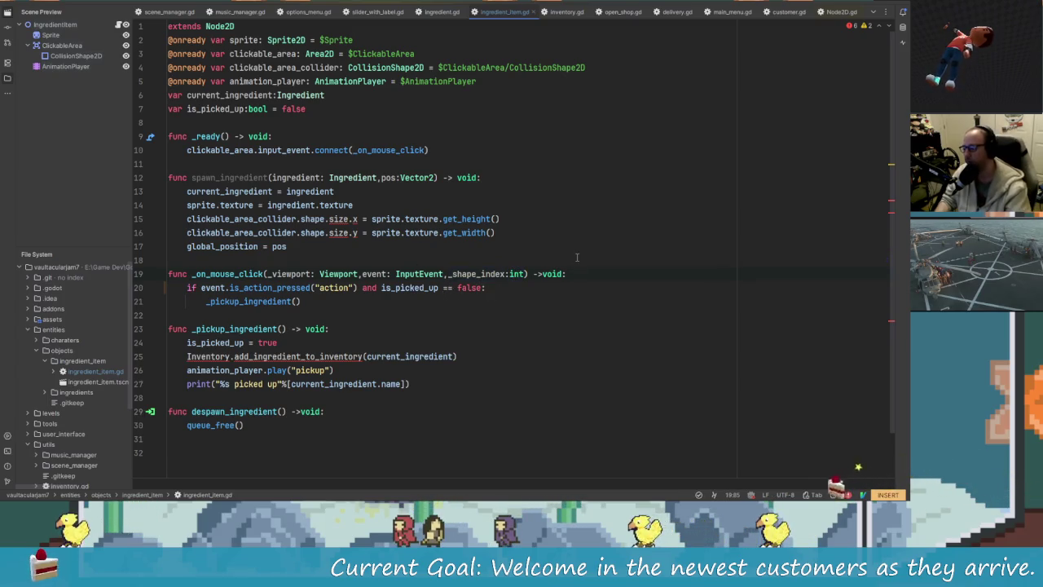
key(Return)
text(pr)
key(BackSpace)
key(BackSpace)
text(pr)
key(Return)
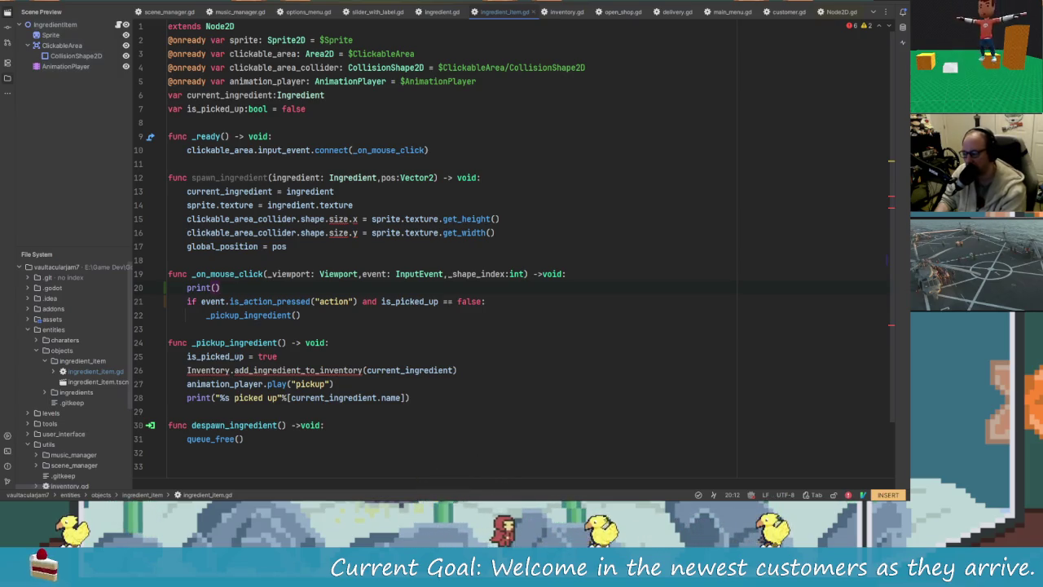
key(BackSpace)
key(BackSpace)
key(BackSpace)
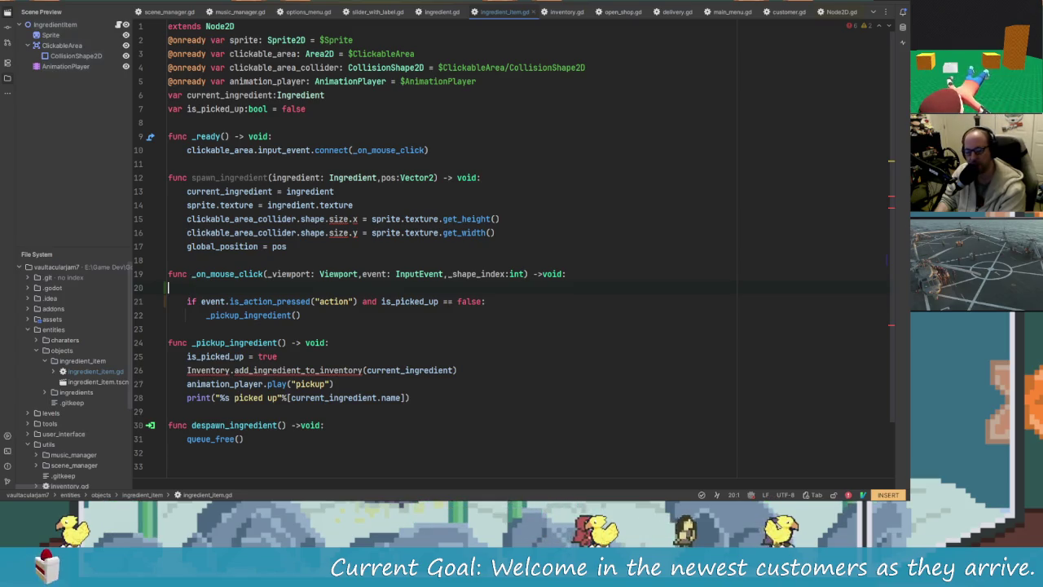
key(BackSpace)
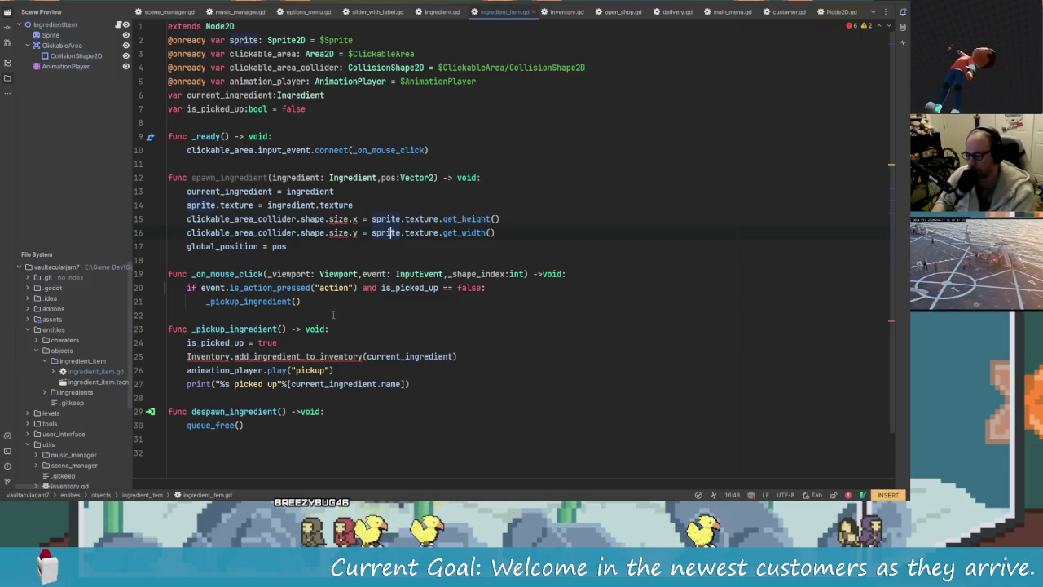
Add print(_shape_index) as the first line of _on_mouse_click, then return to Godot.
click(325, 300)
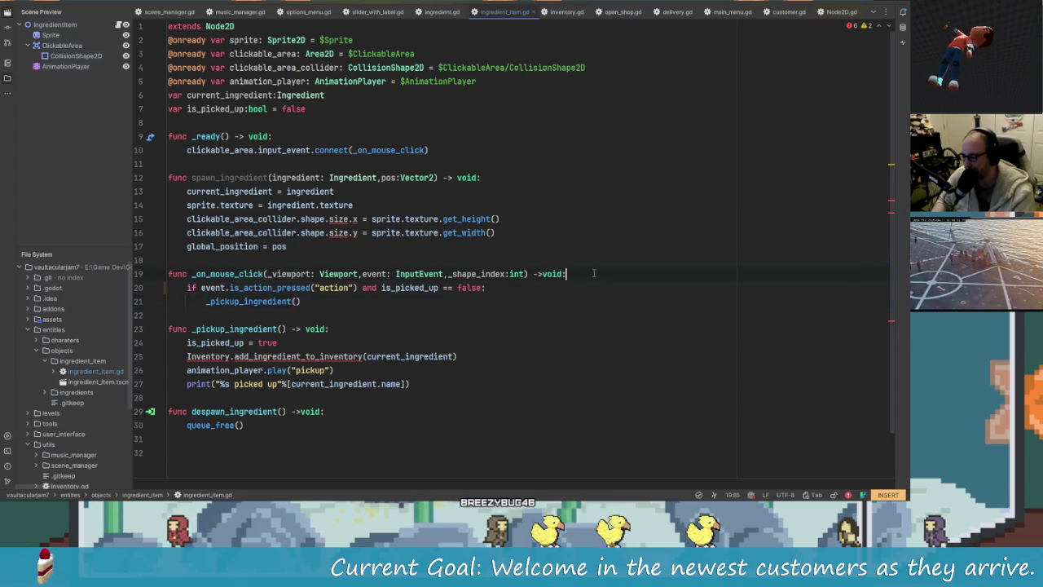
key(Return)
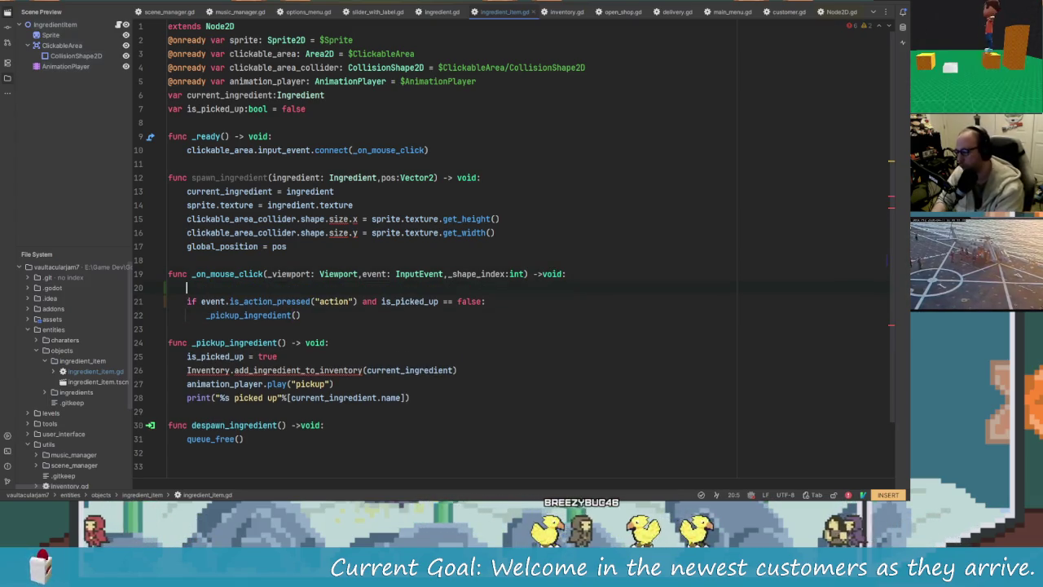
text(print())
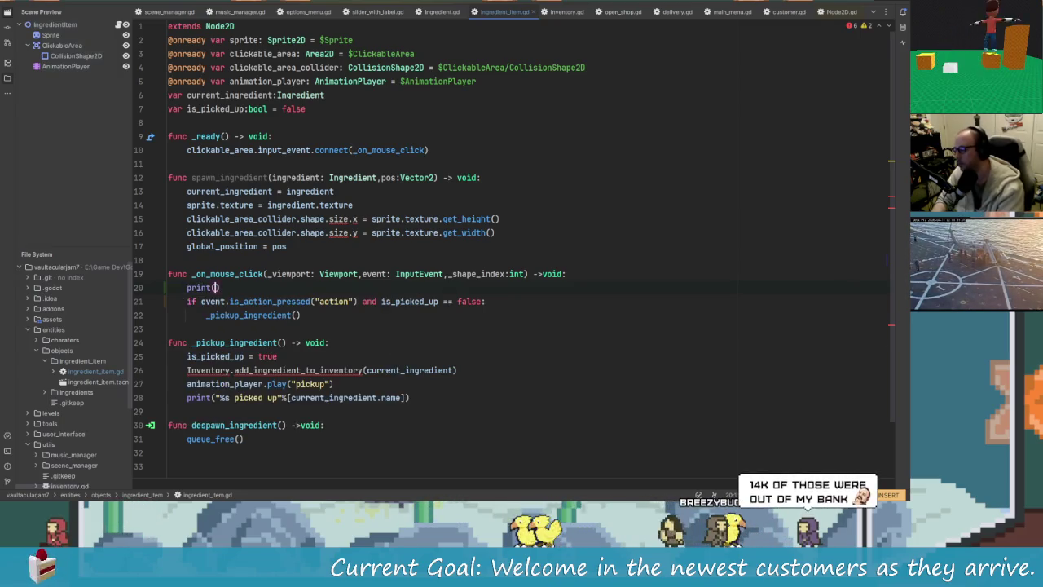
text(_)
key(Return)
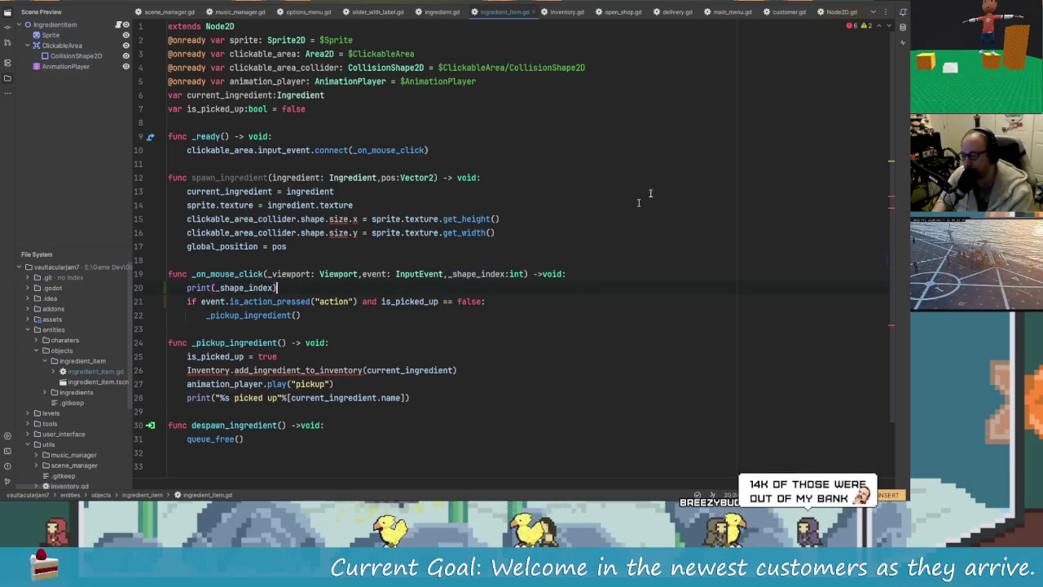
key(alt+Tab)
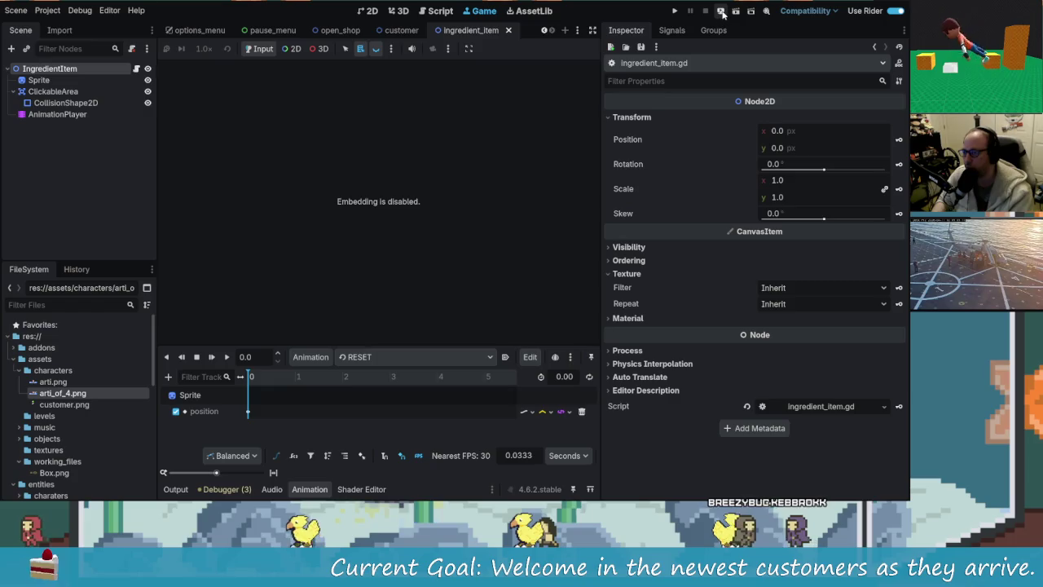
Run the game and try picking up the yellow, orange, red and purple ingredients.
click(676, 11)
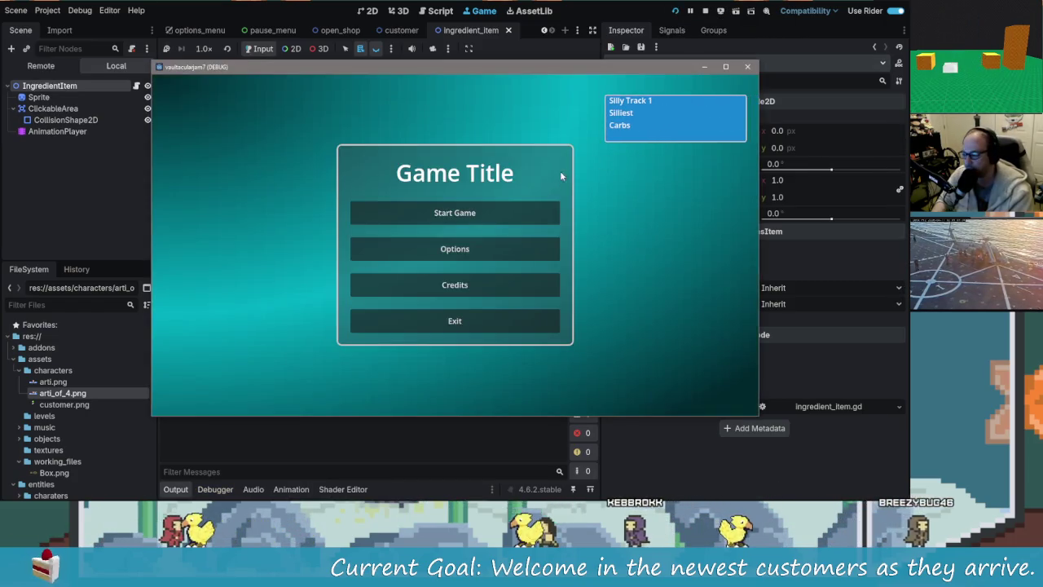
click(501, 209)
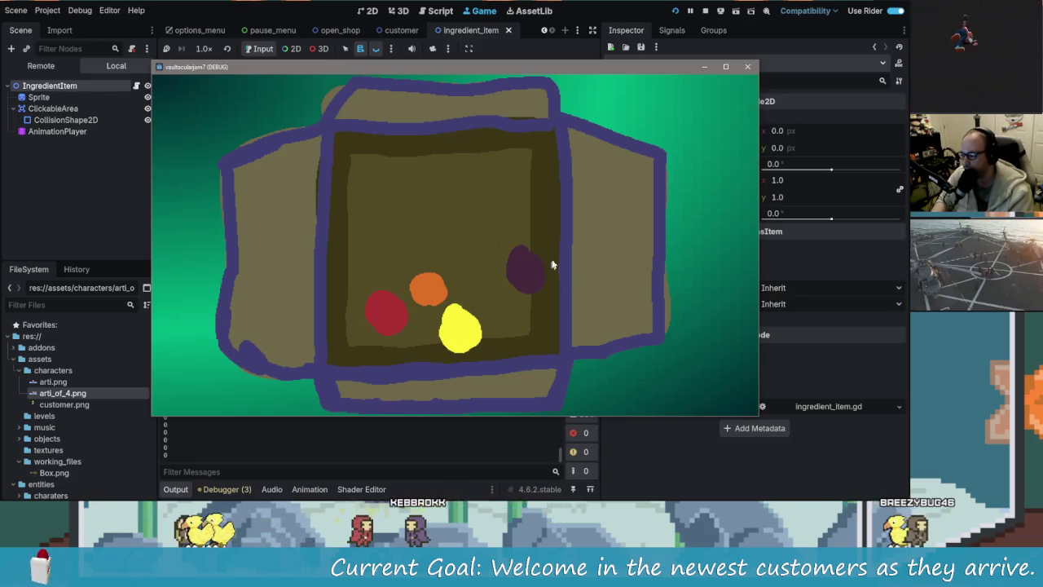
click(447, 314)
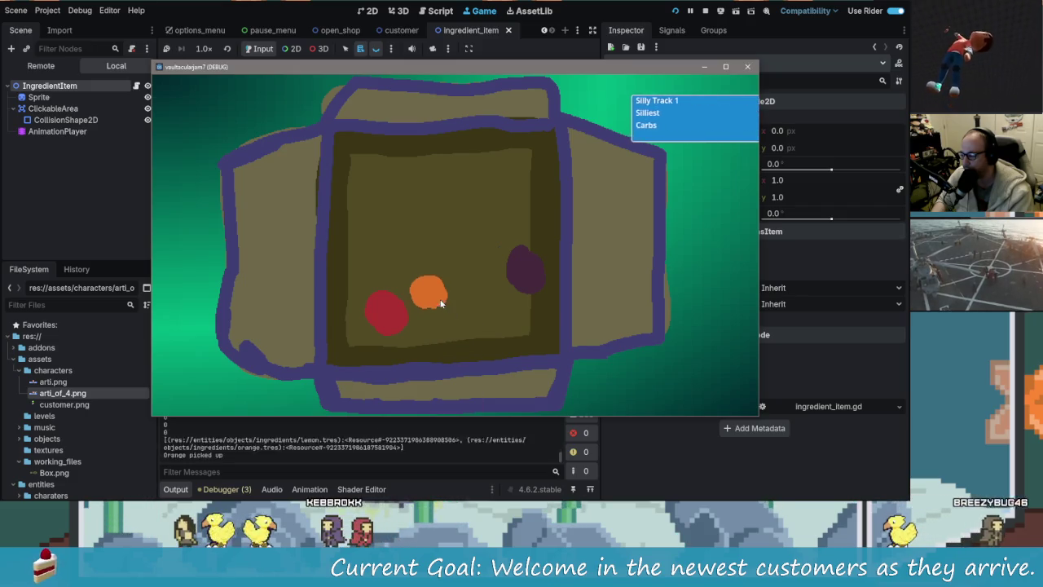
click(428, 291)
click(390, 309)
click(528, 277)
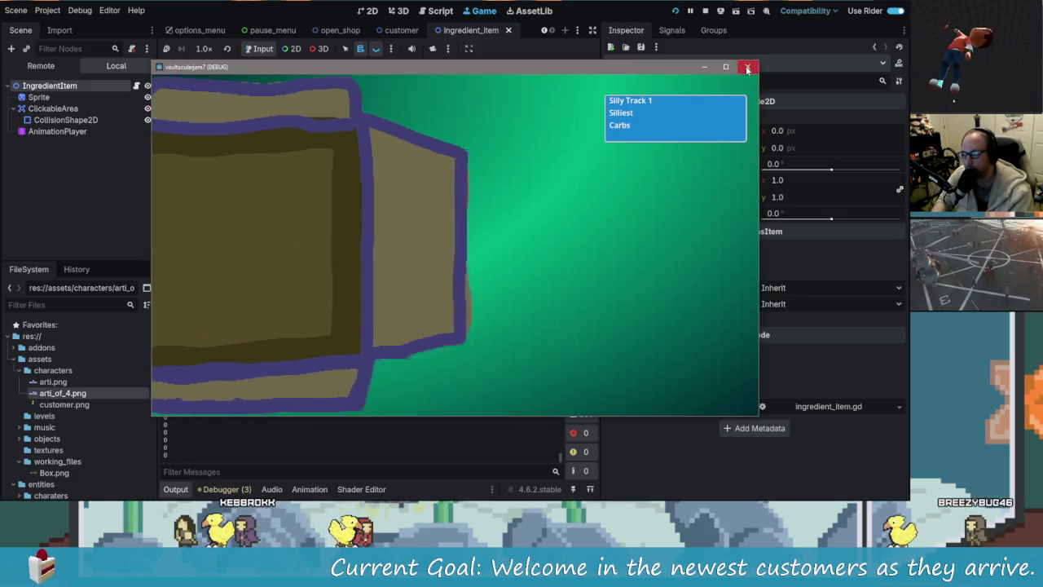
click(747, 66)
Rerun the game, pick up the apple and orange, stop it, and reopen ingredient_item.gd.
key(F5)
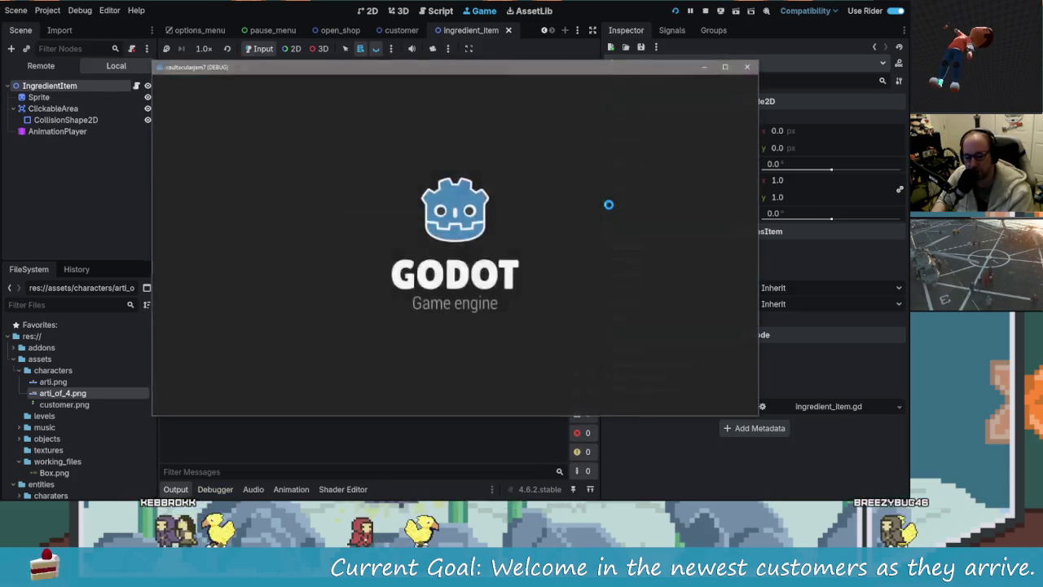
click(501, 215)
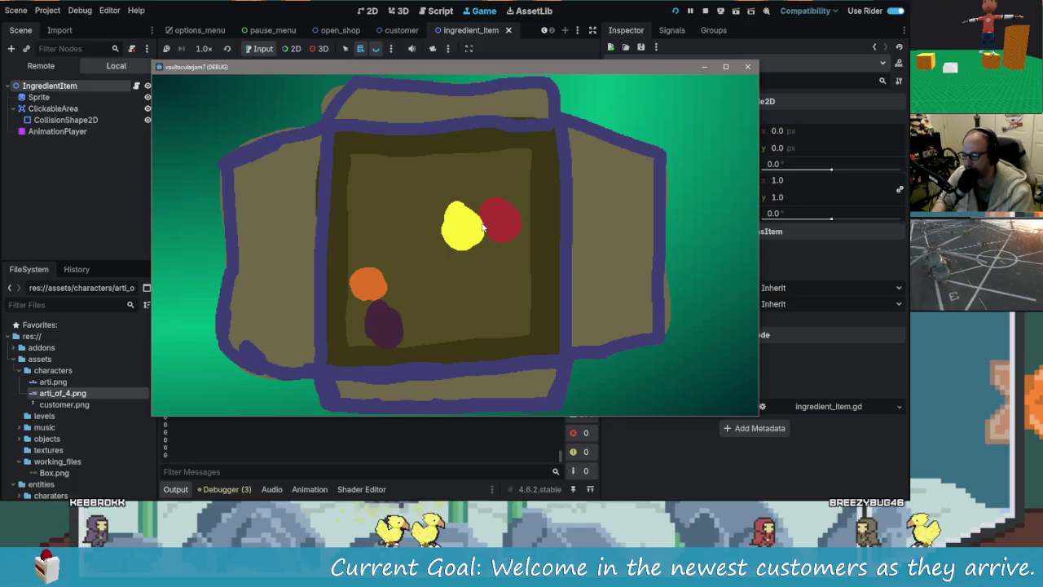
click(482, 228)
click(447, 257)
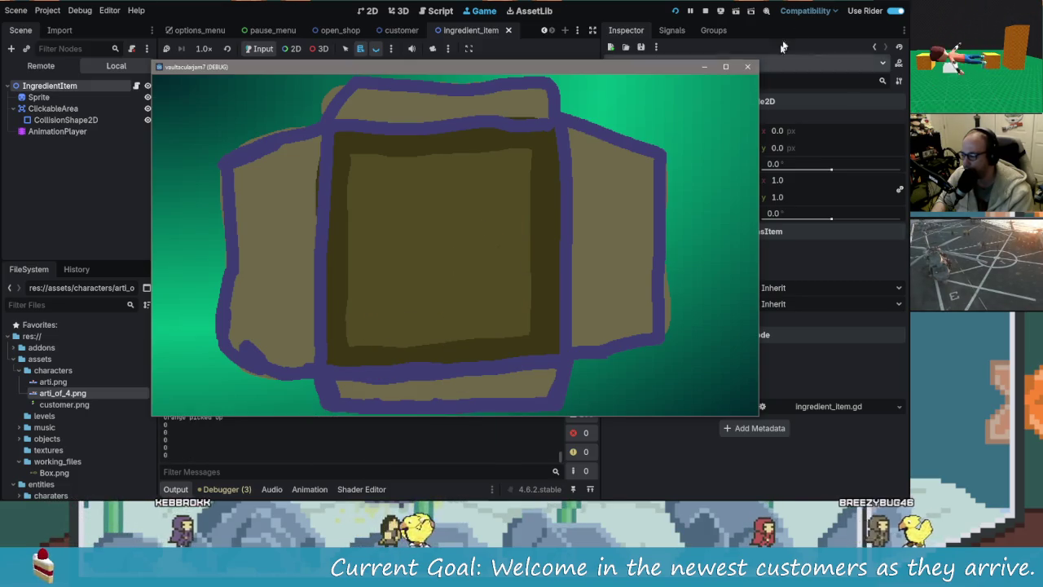
click(747, 68)
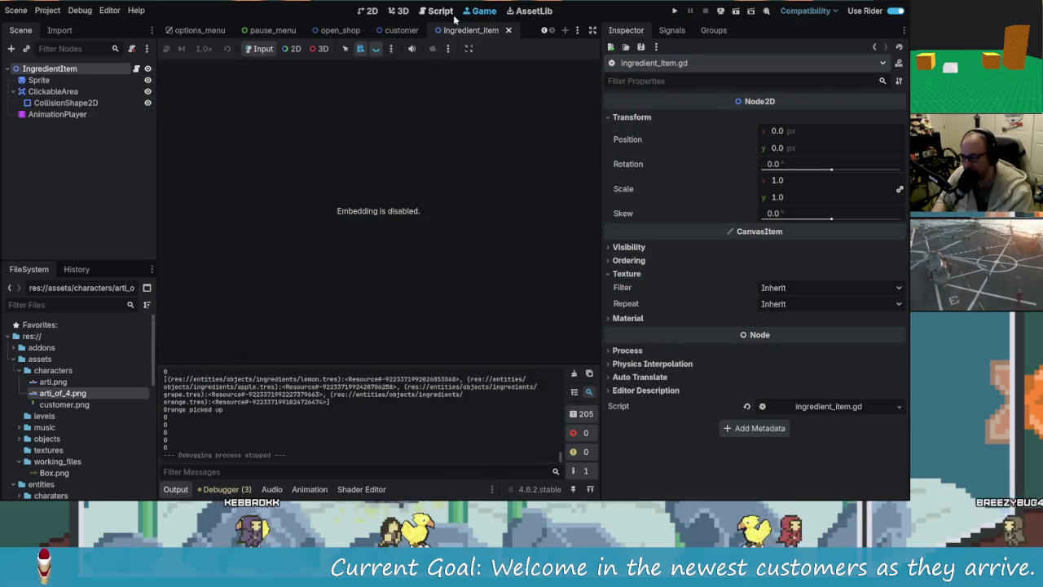
click(136, 68)
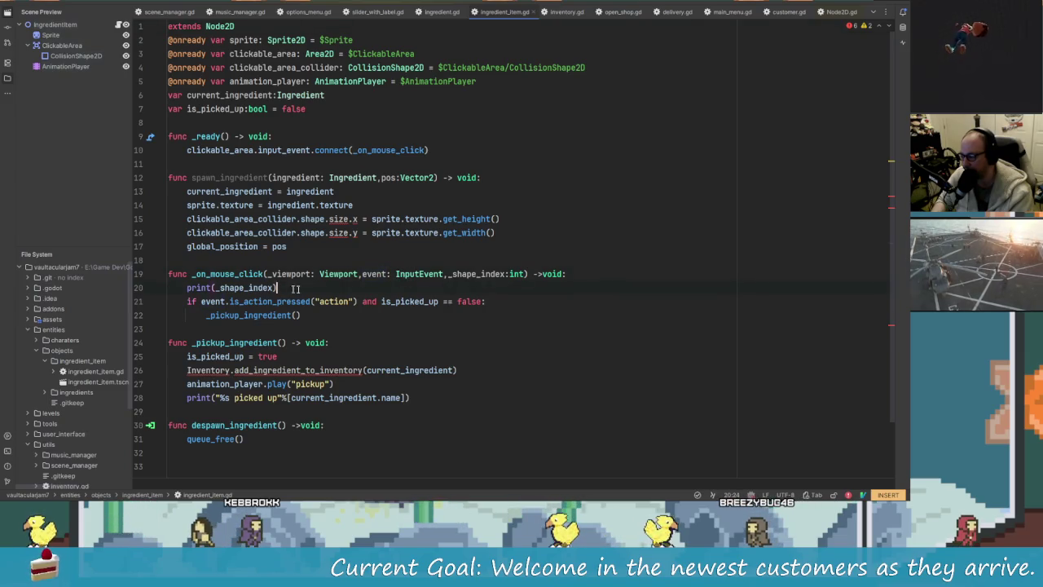
Delete the print(_shape_index) line and add blank lines after global_position = pos.
key(Escape)
key(d)
key(d)
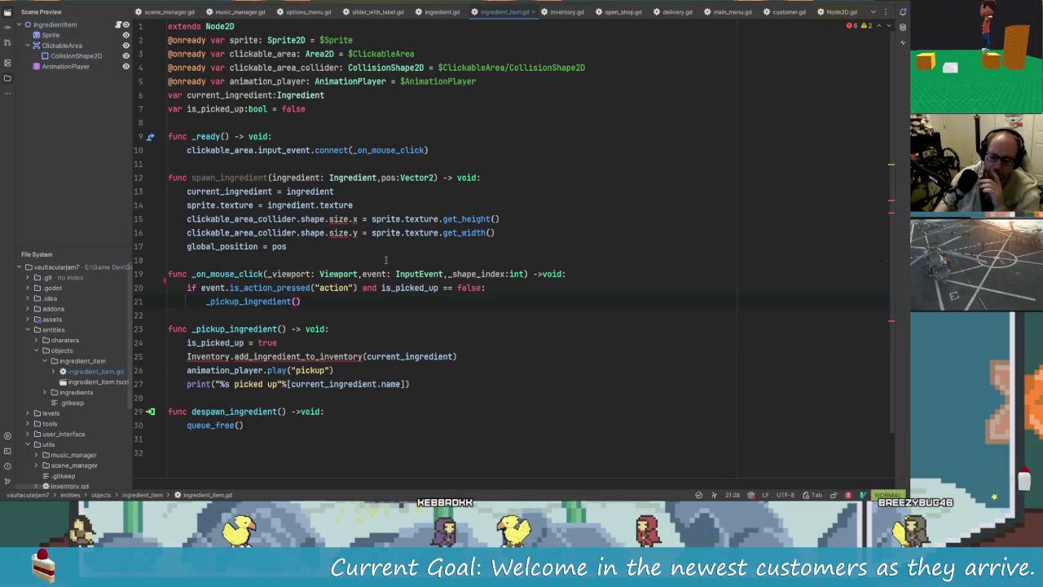
click(295, 246)
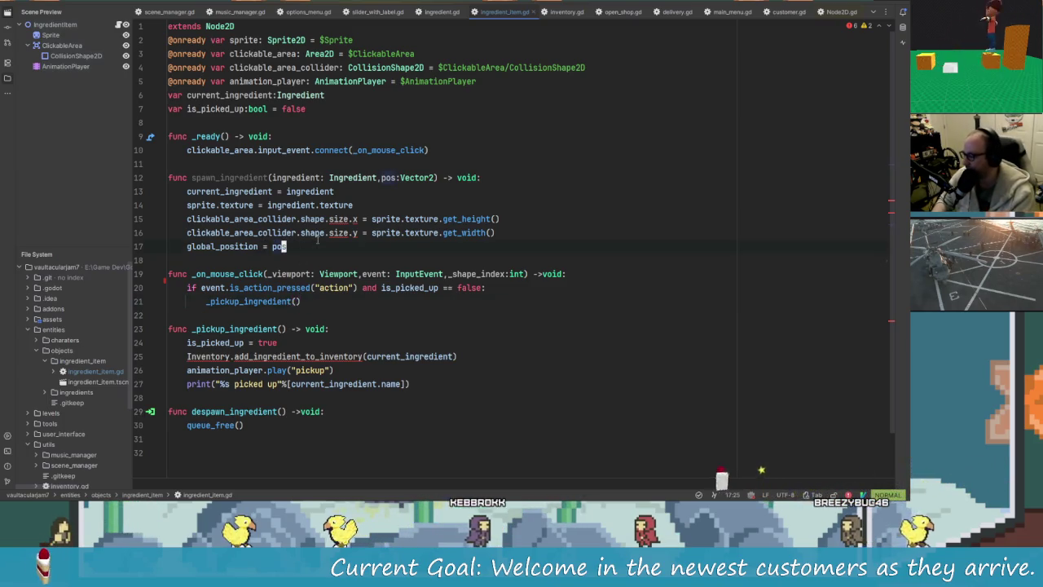
key(A)
key(Return)
key(Return)
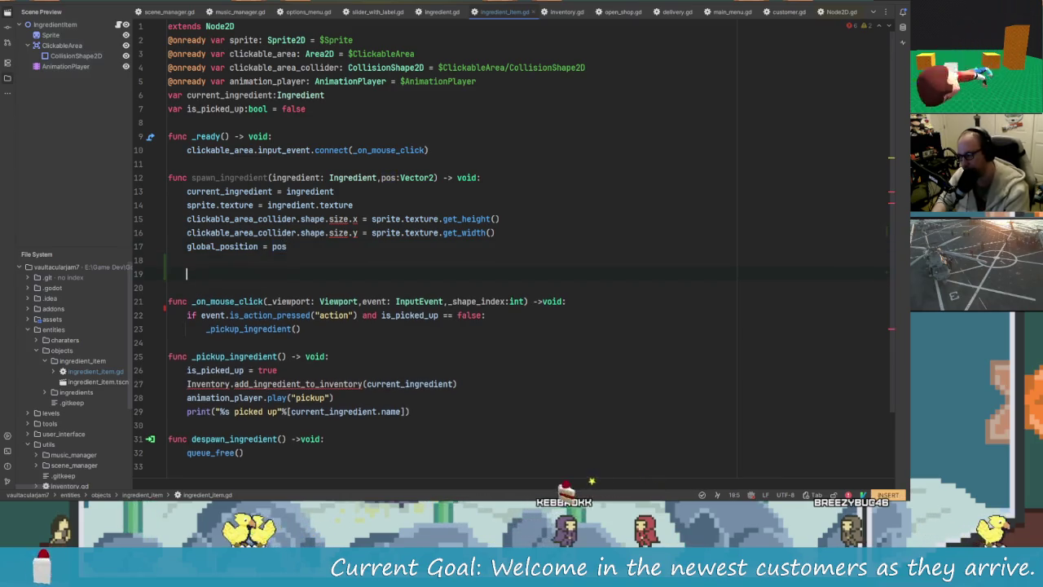
Add func _unhandled_input(event: InputEvent) beginning with if event.is_action_pressed("action").
text(func _un)
key(Return)
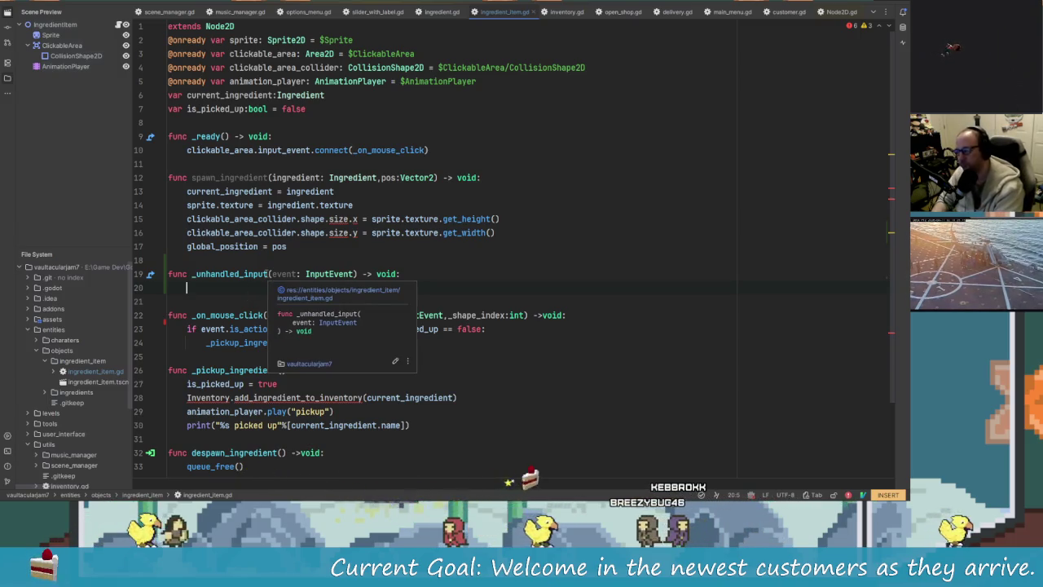
text(if )
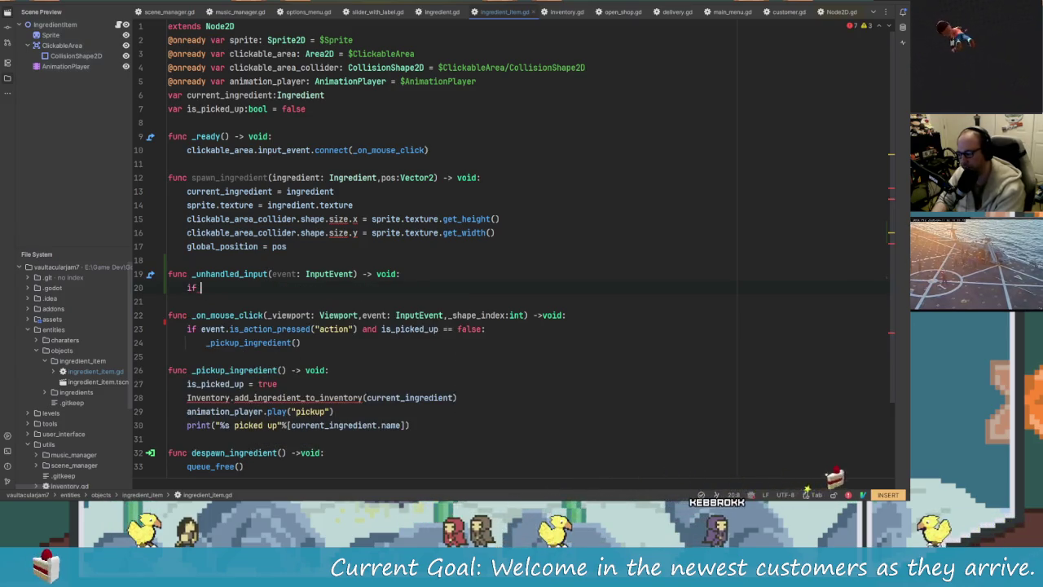
text(event.is)
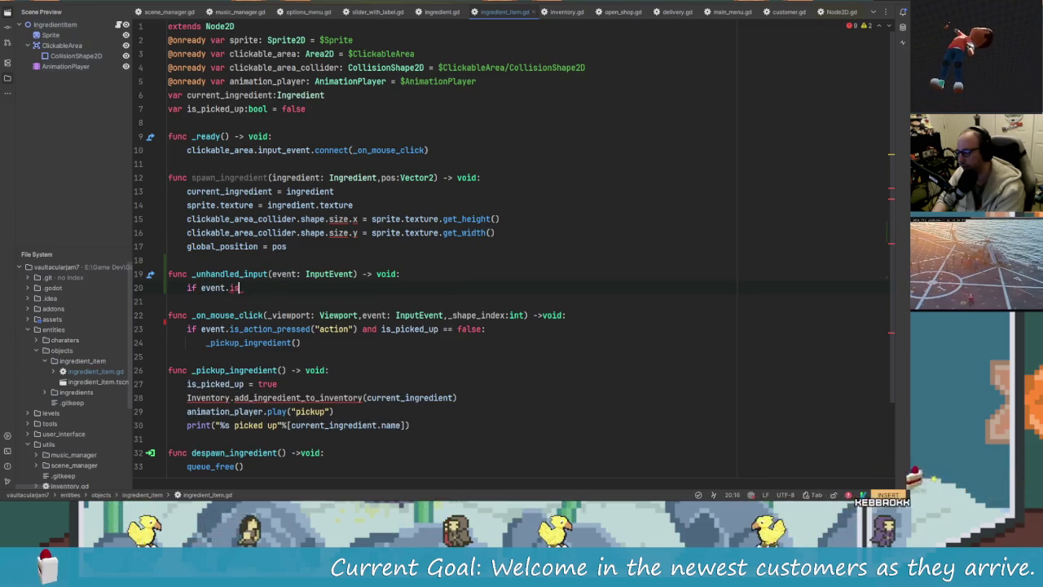
text(_action_pressed)
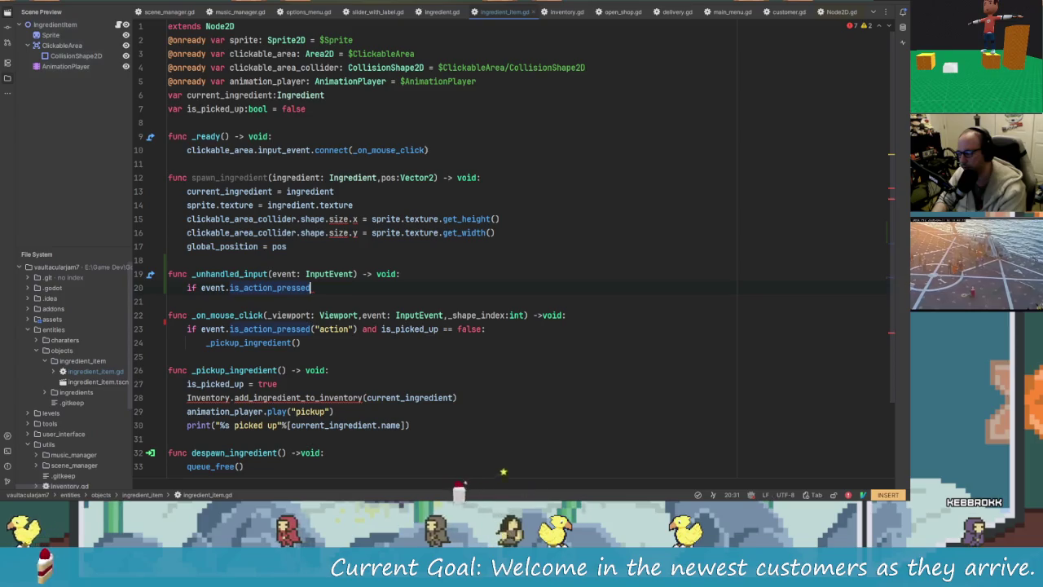
text((")
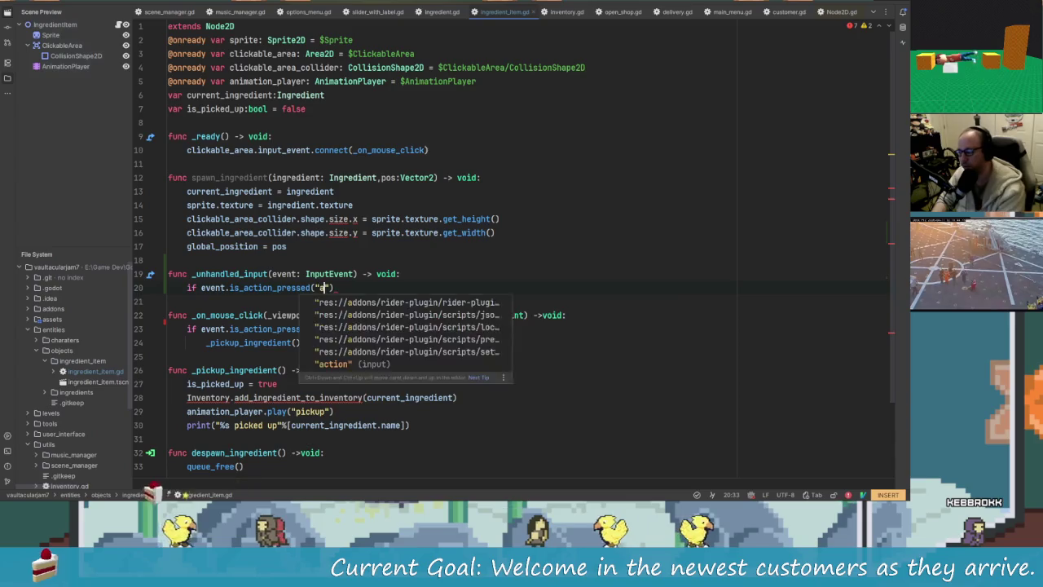
text(action)
key(Return)
Extend the condition with and is_picked_up == false.
text(and is pick)
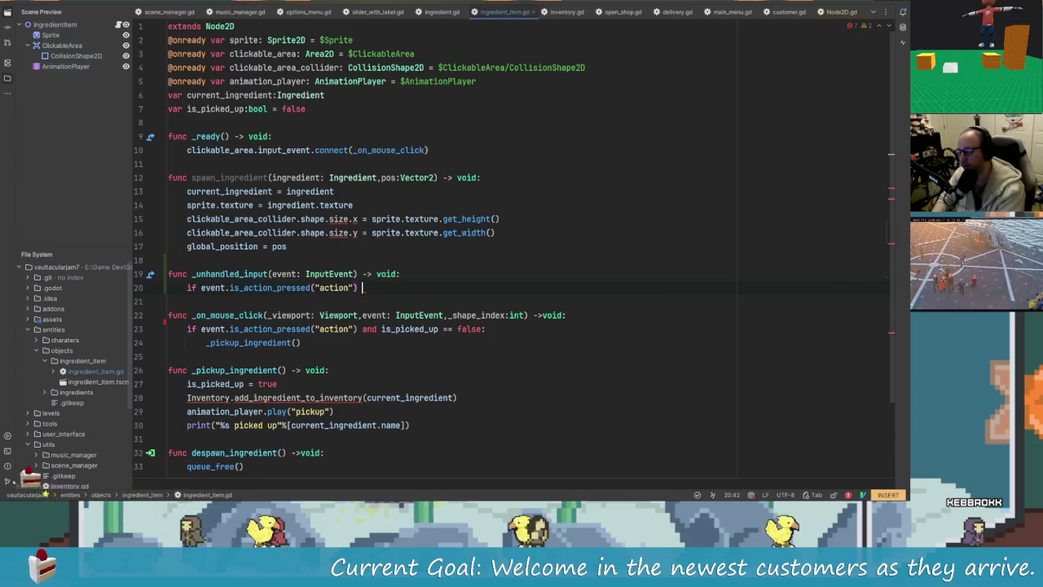
key(BackSpace)
key(BackSpace)
key(BackSpace)
text(_i)
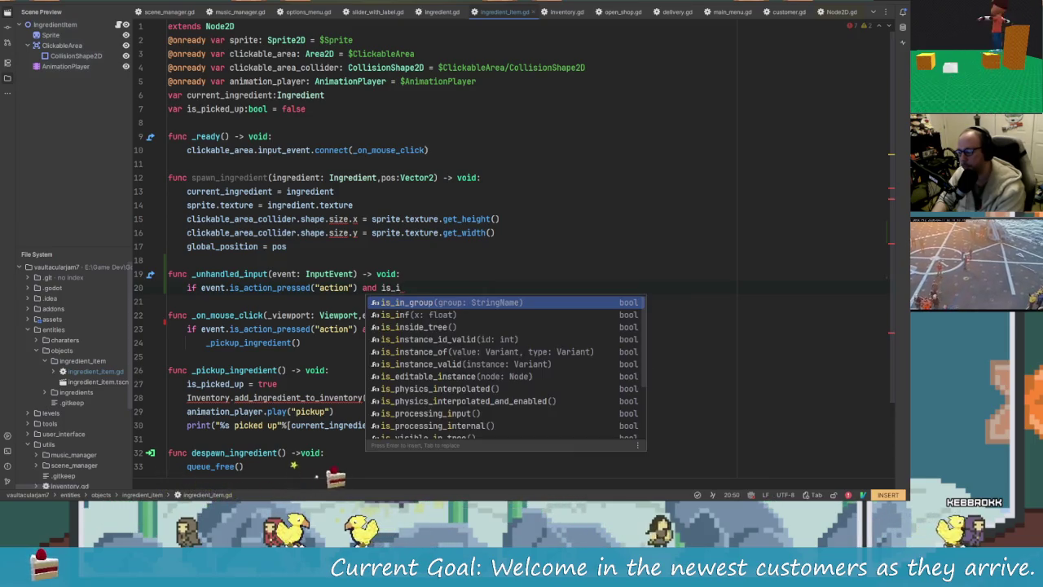
text(p)
key(BackSpace)
key(BackSpace)
text(p)
key(BackSpace)
text(p)
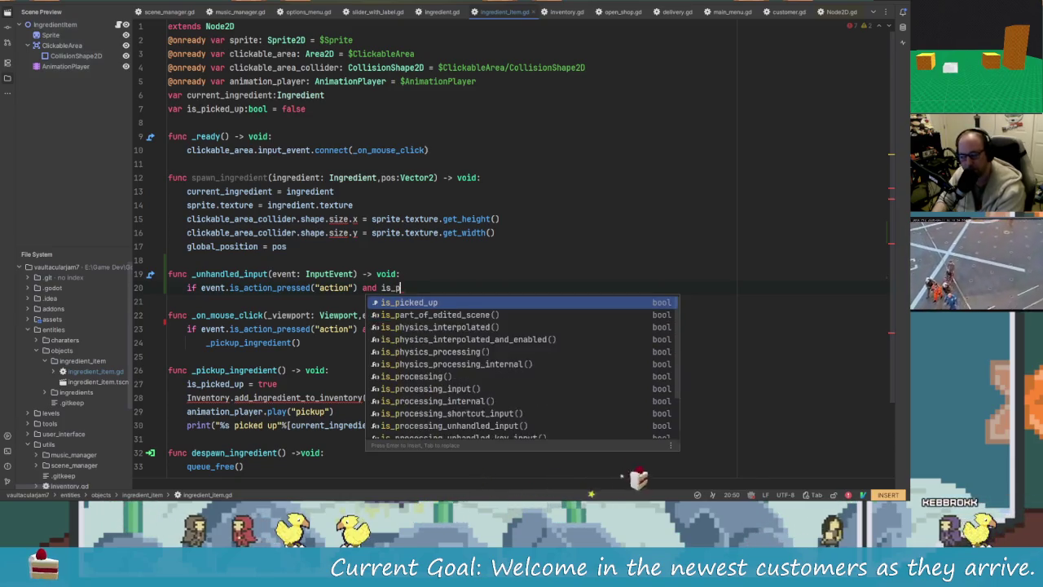
key(Return)
text(== f)
key(Return)
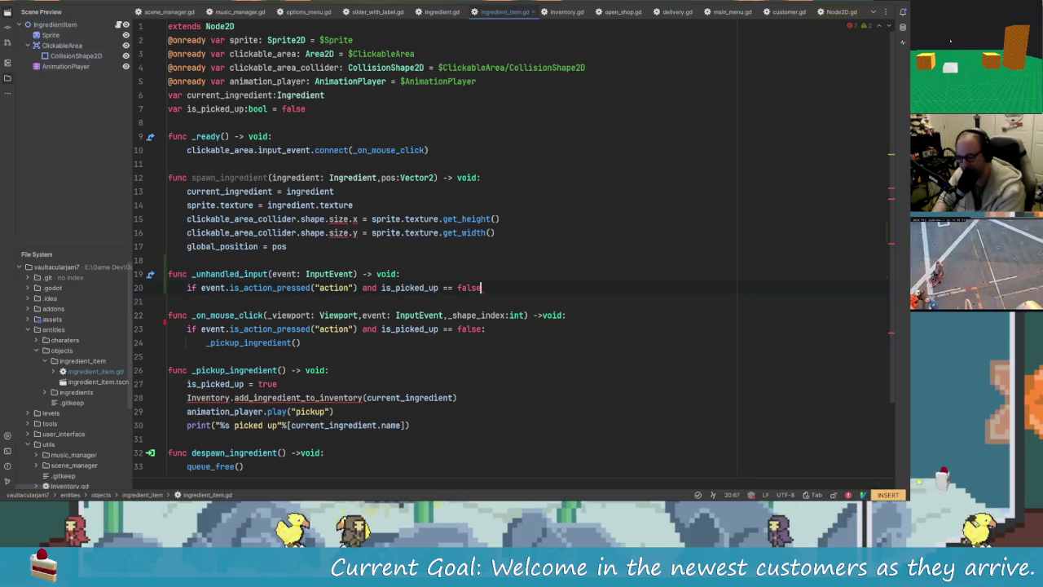
Append 'and clickable_area' after false in the line-20 condition.
text( and)
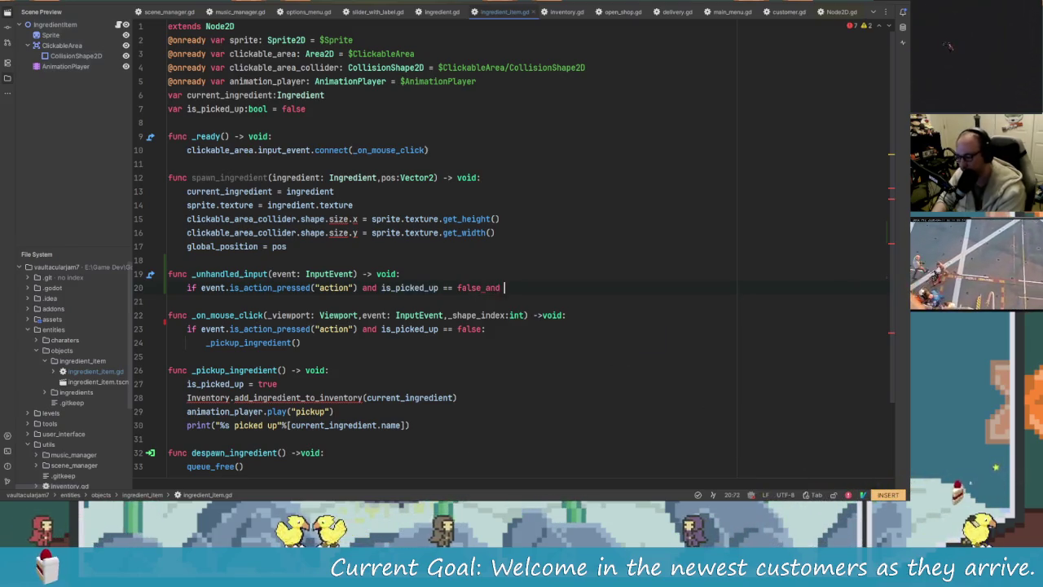
key(BackSpace)
key(BackSpace)
key(BackSpace)
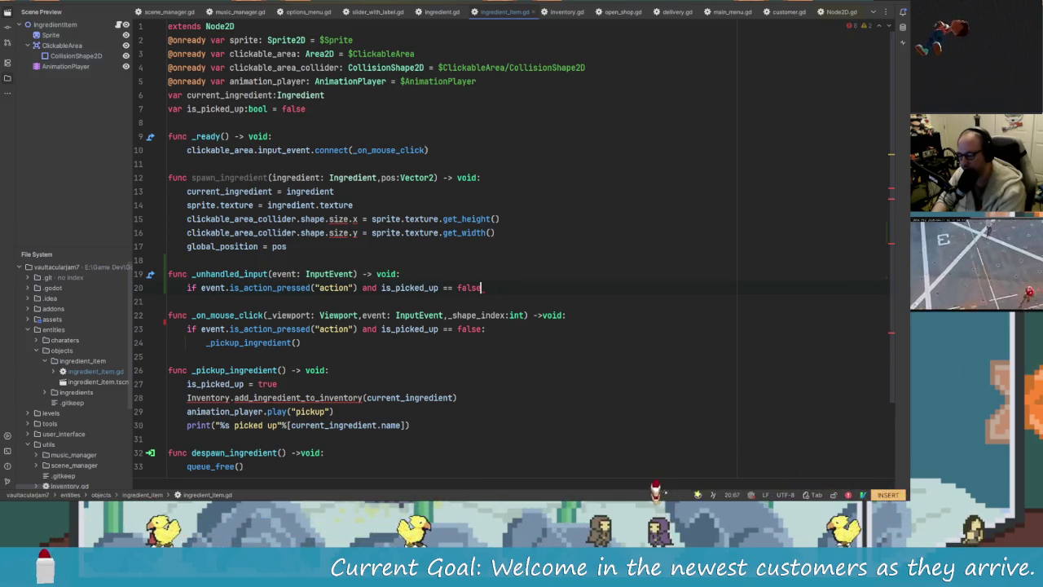
scroll(262, 305, down, 3)
scroll(335, 334, up, 3)
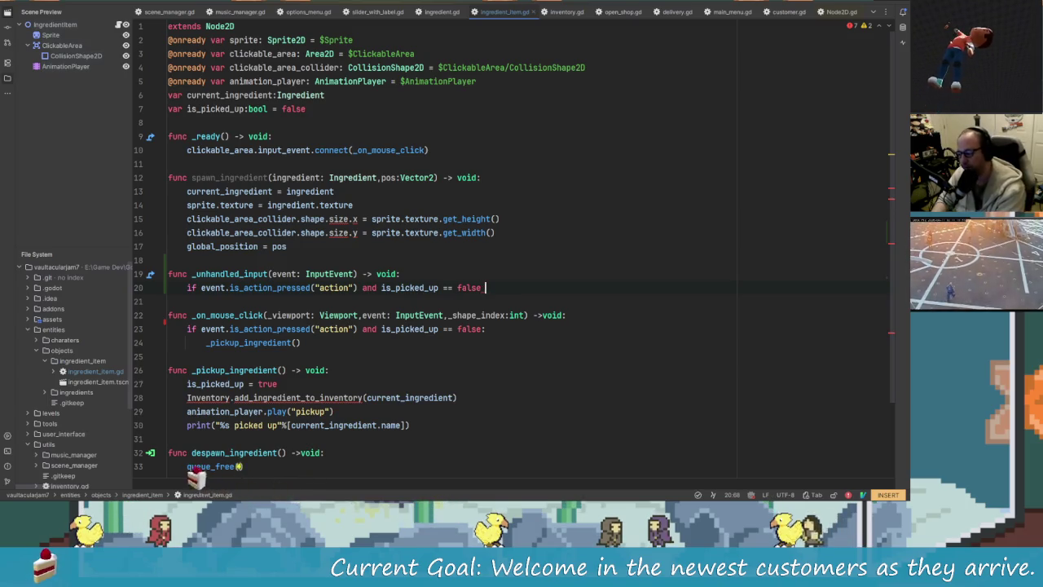
text(and )
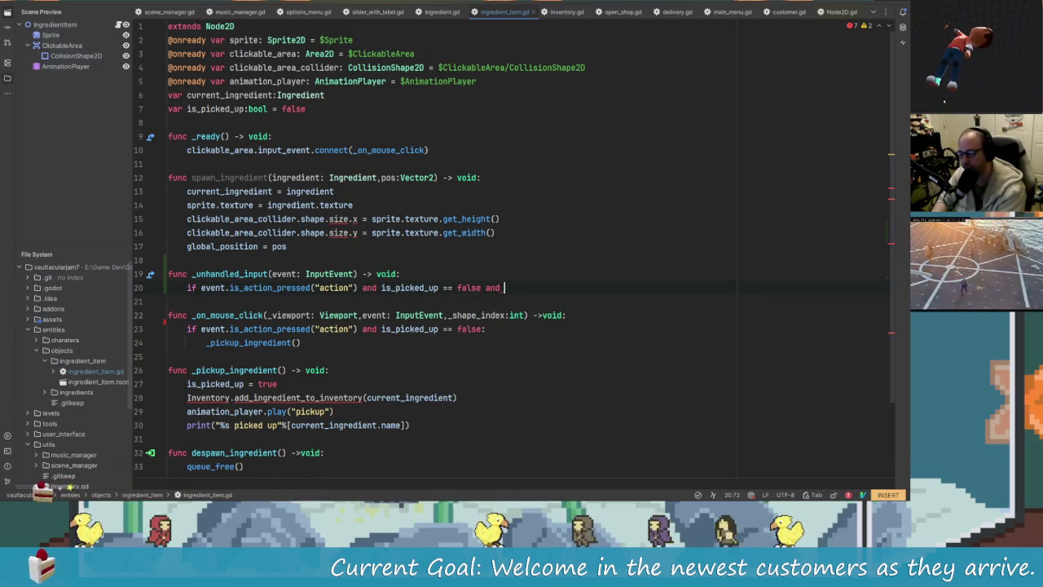
text(global)
key(BackSpace)
key(BackSpace)
key(BackSpace)
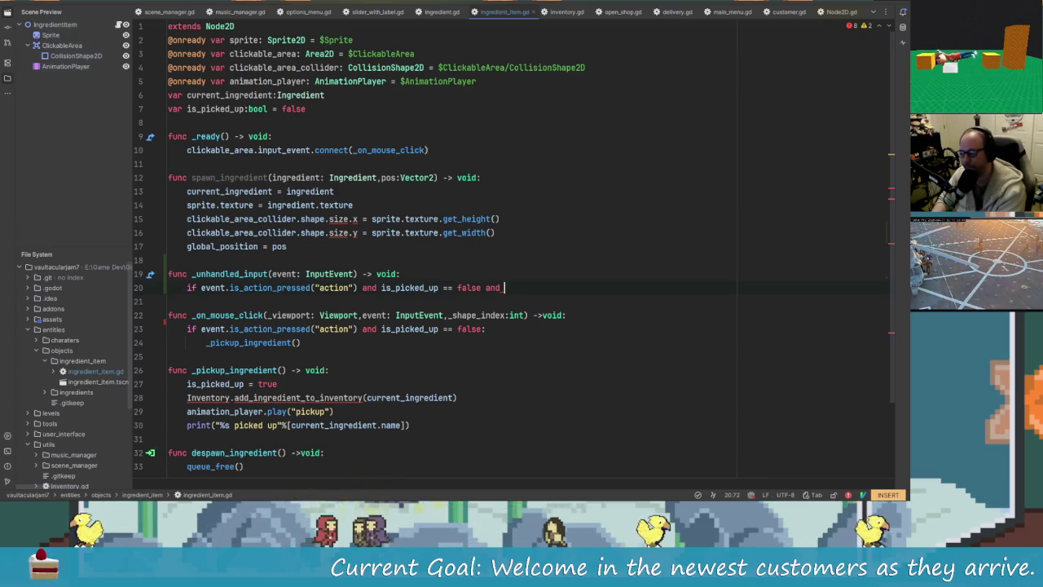
text(lick)
key(Return)
text(.)
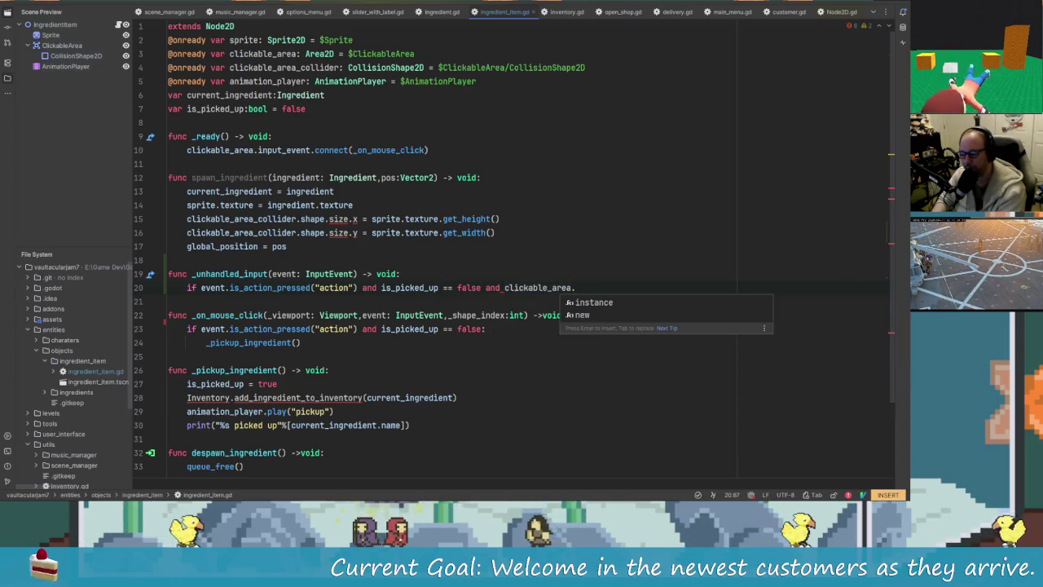
key(BackSpace)
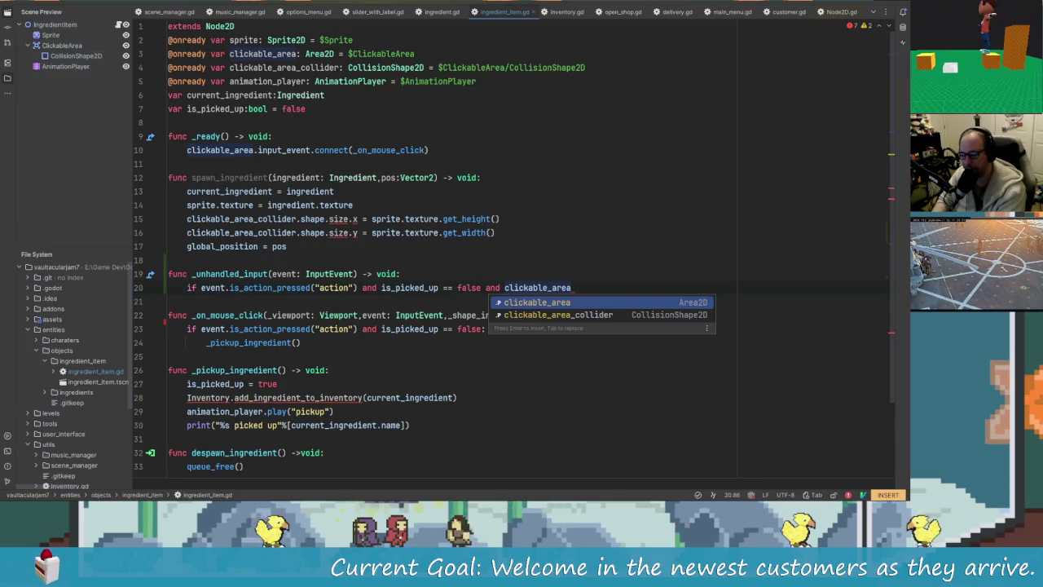
key(Escape)
Restart the Godot language server and browse clickable_area's member suggestions, ending with .r_.
text(.sh)
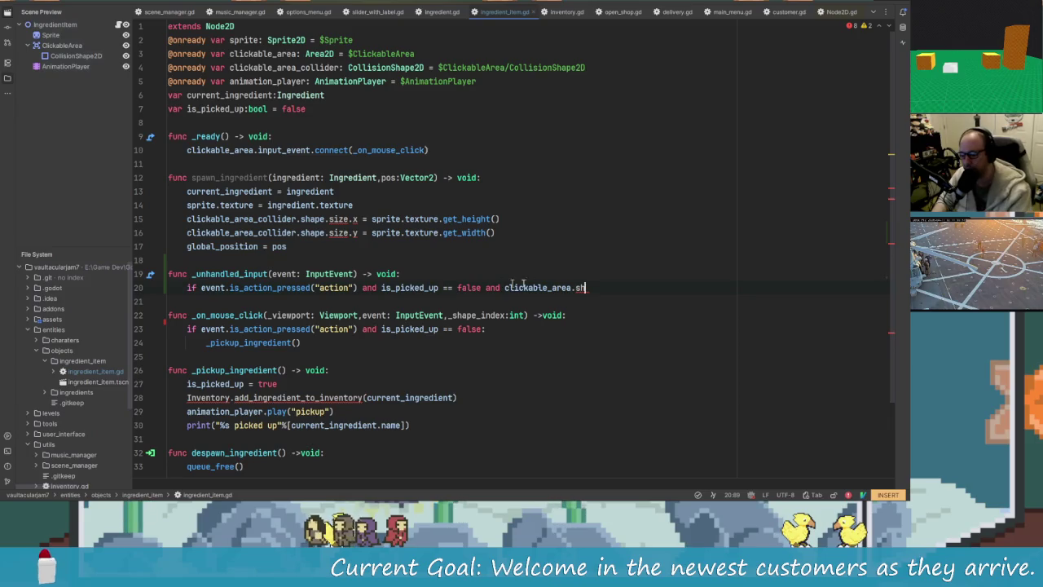
click(752, 494)
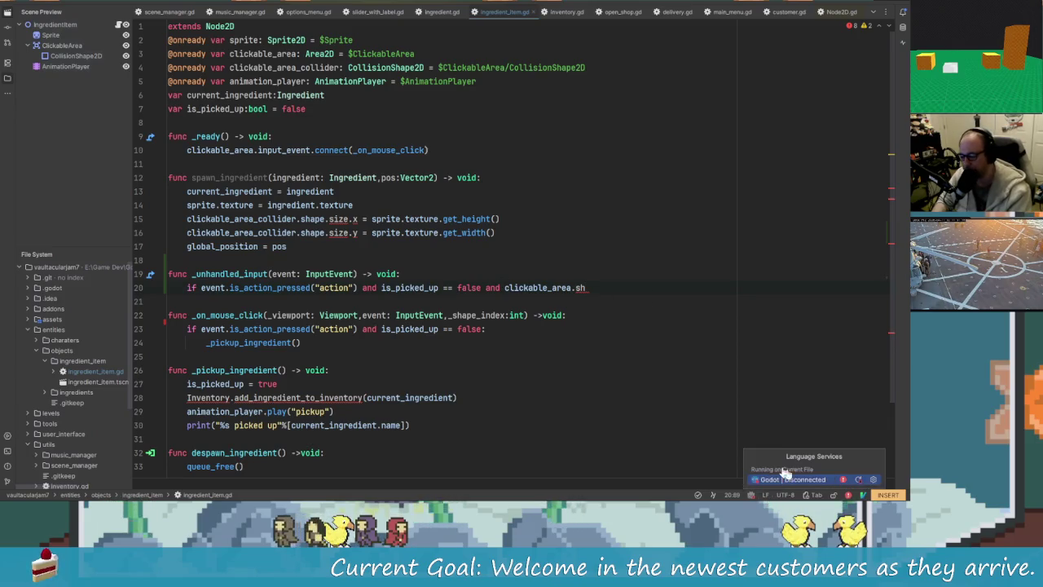
click(859, 480)
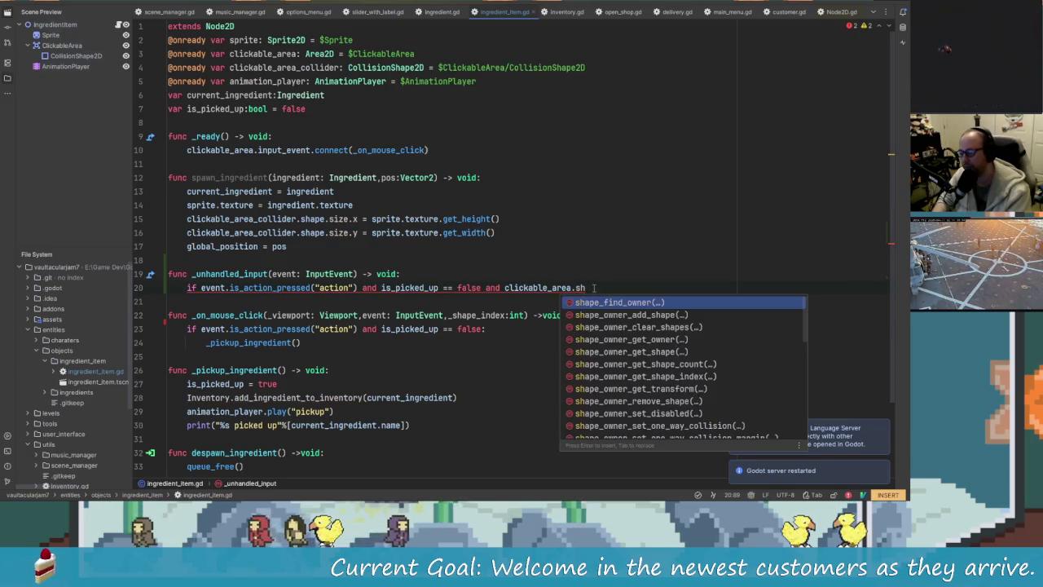
key(BackSpace)
text(hao=)
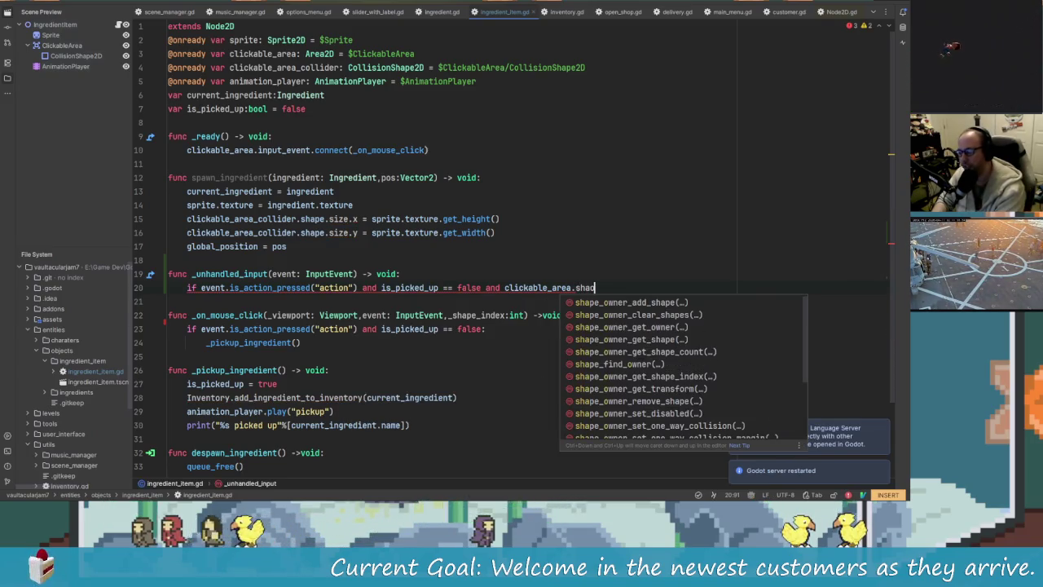
text(pe)
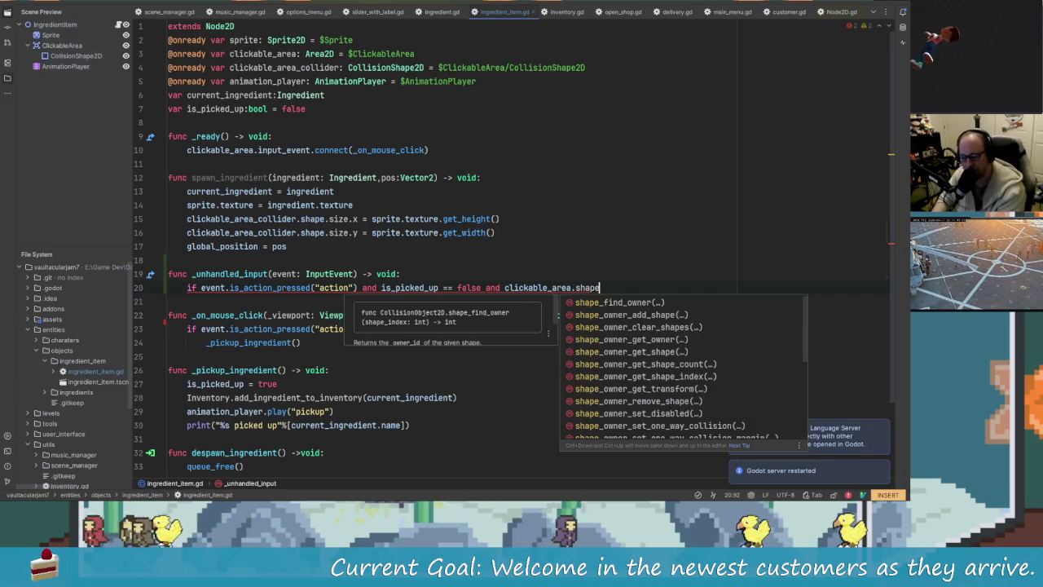
key(Escape)
key(ctrl+space)
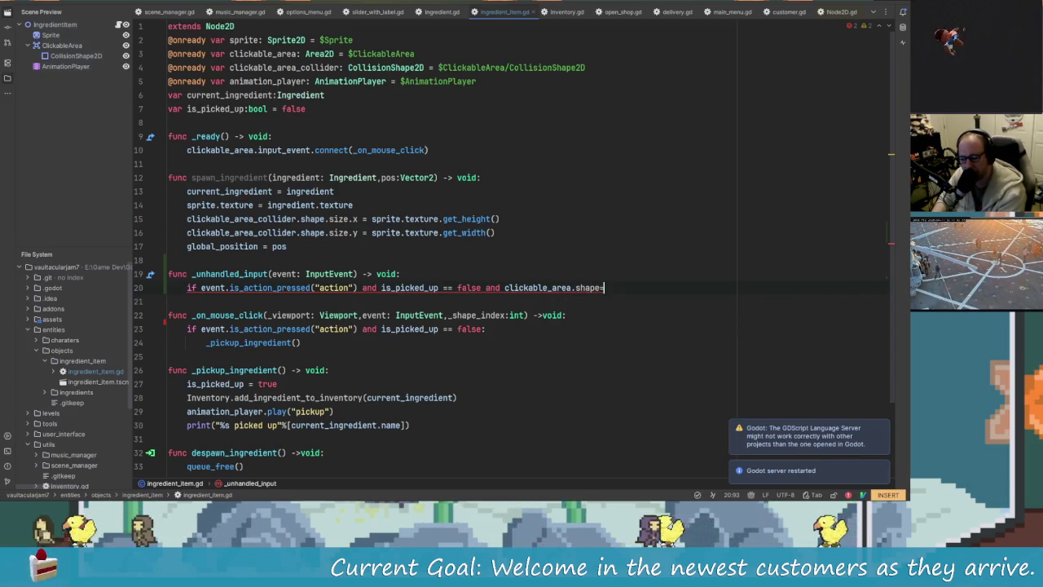
key(Up)
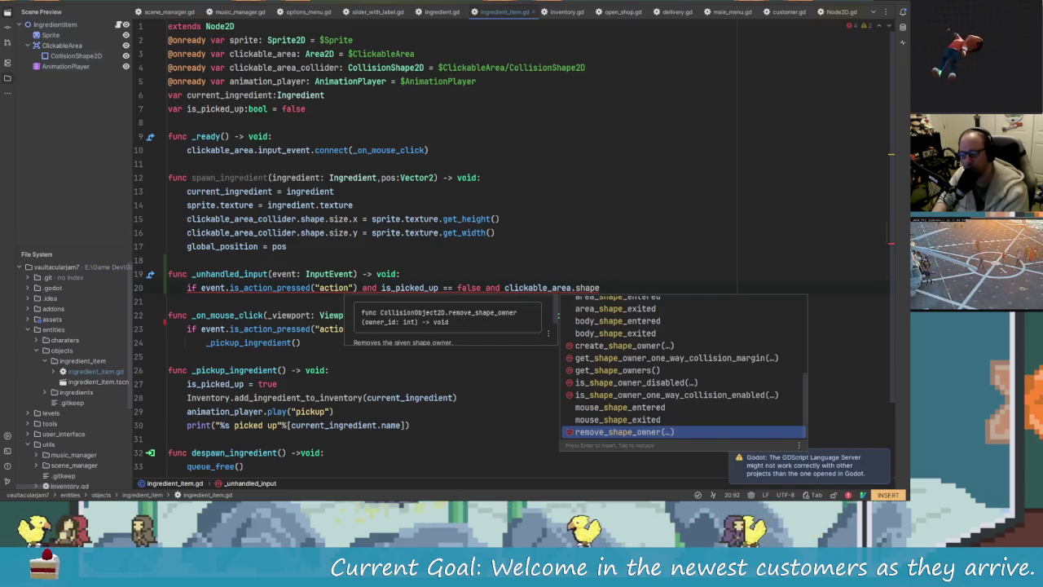
key(Up)
key(Up)
key(Up)
key(Up)
key(Up)
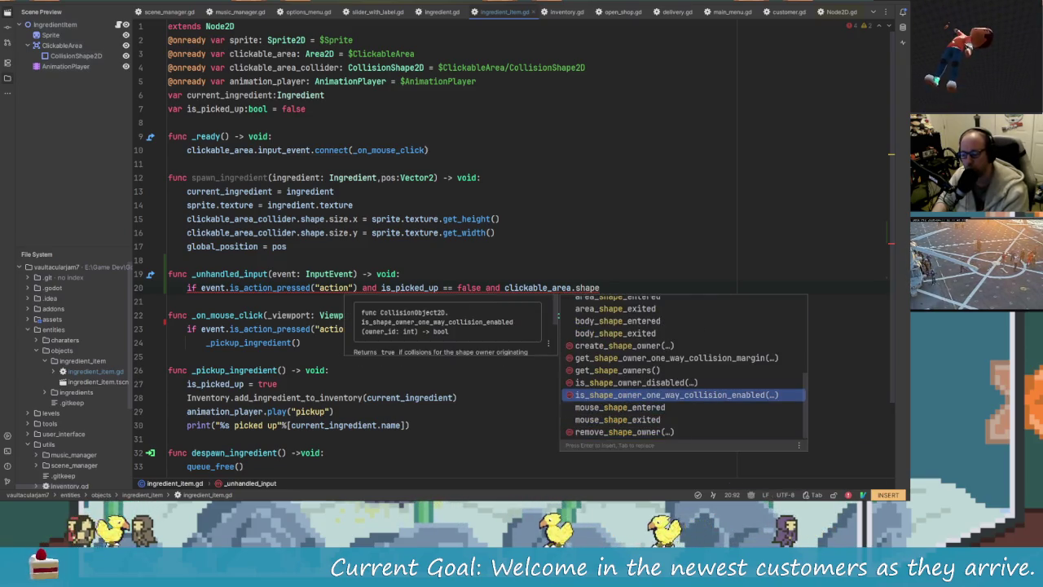
key(Up)
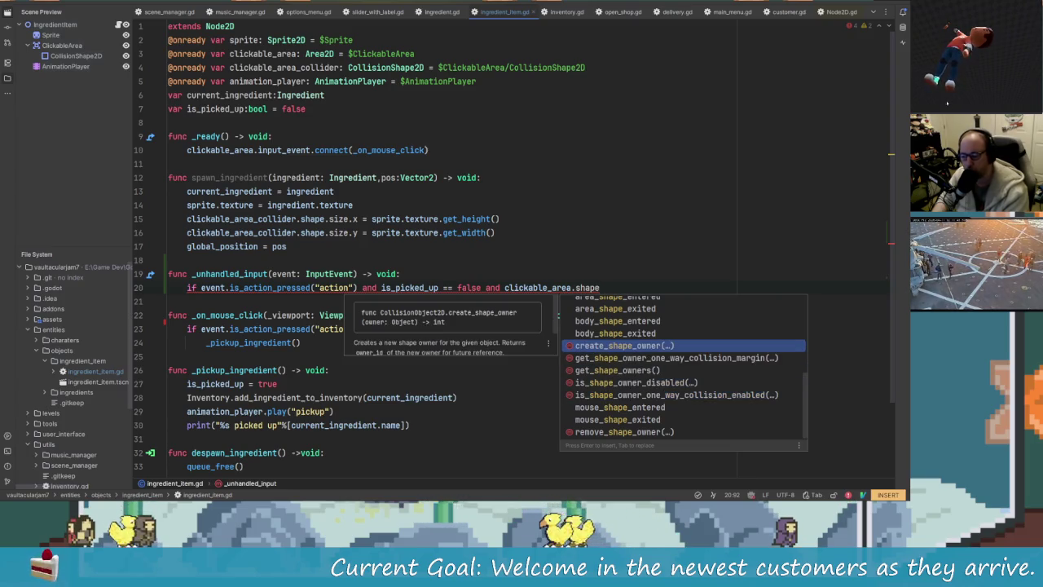
key(Up)
key(Up)
key(Up)
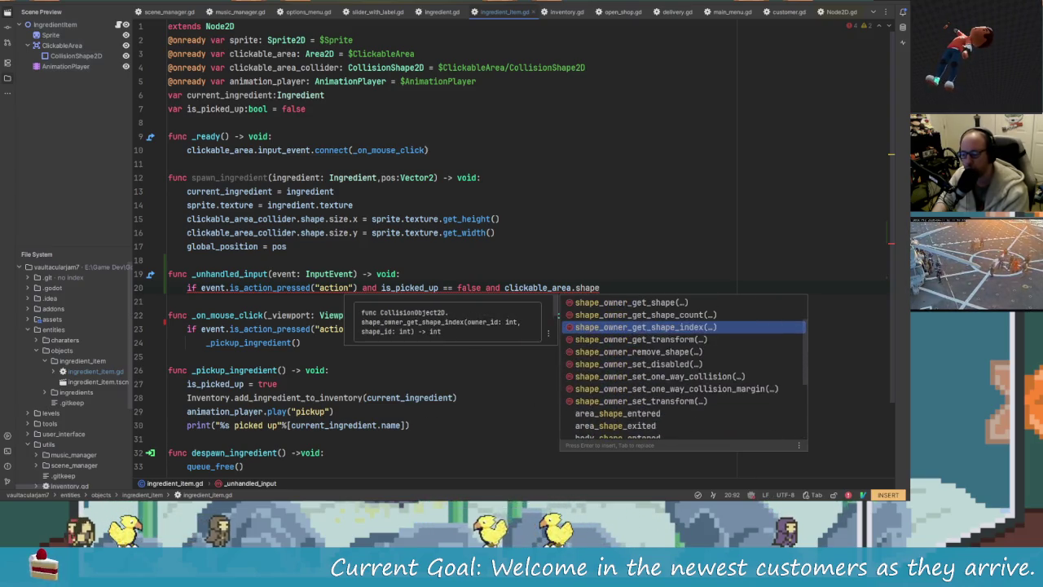
key(BackSpace)
key(BackSpace)
key(BackSpace)
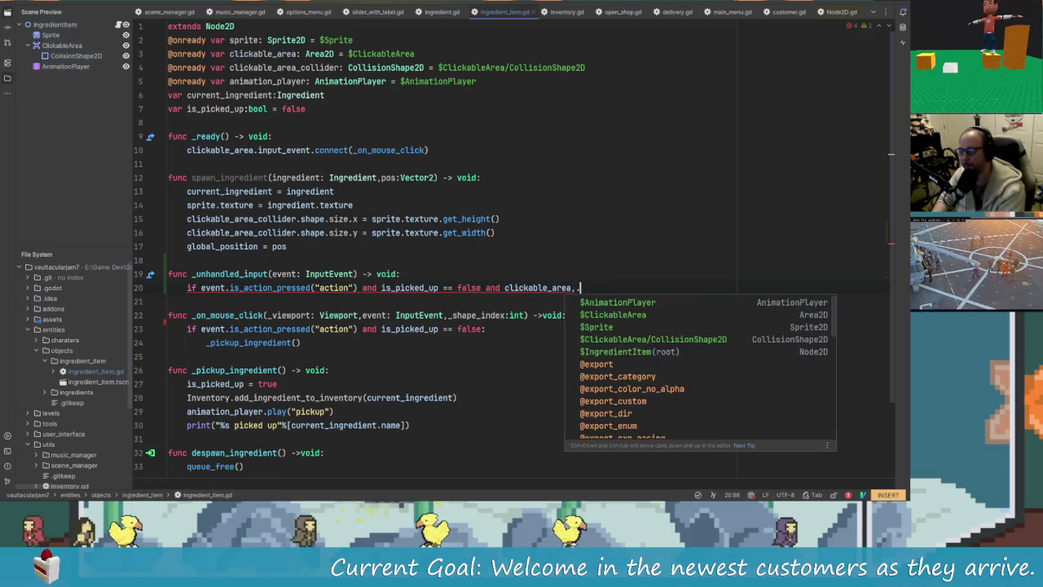
text(.)
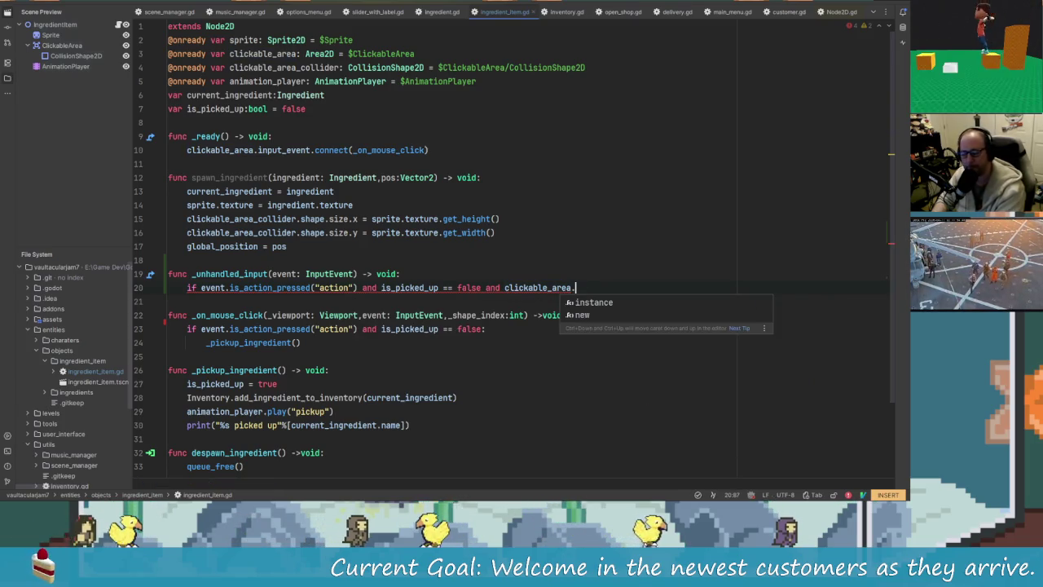
text(r)
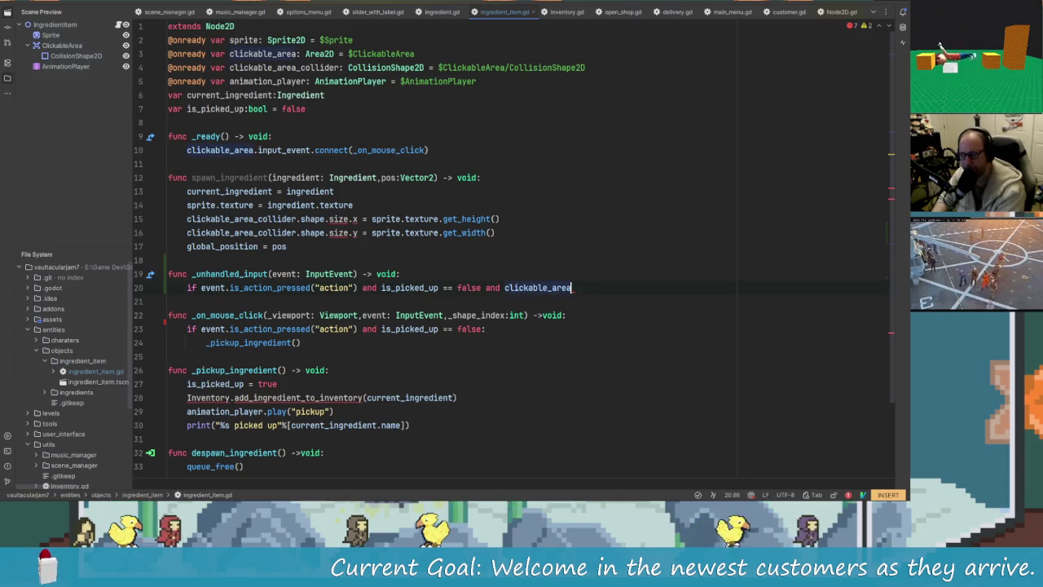
text(_co)
Complete the reference to clickable_area_collider.shape.get_rect(), restarting the language server again.
key(Return)
text(.)
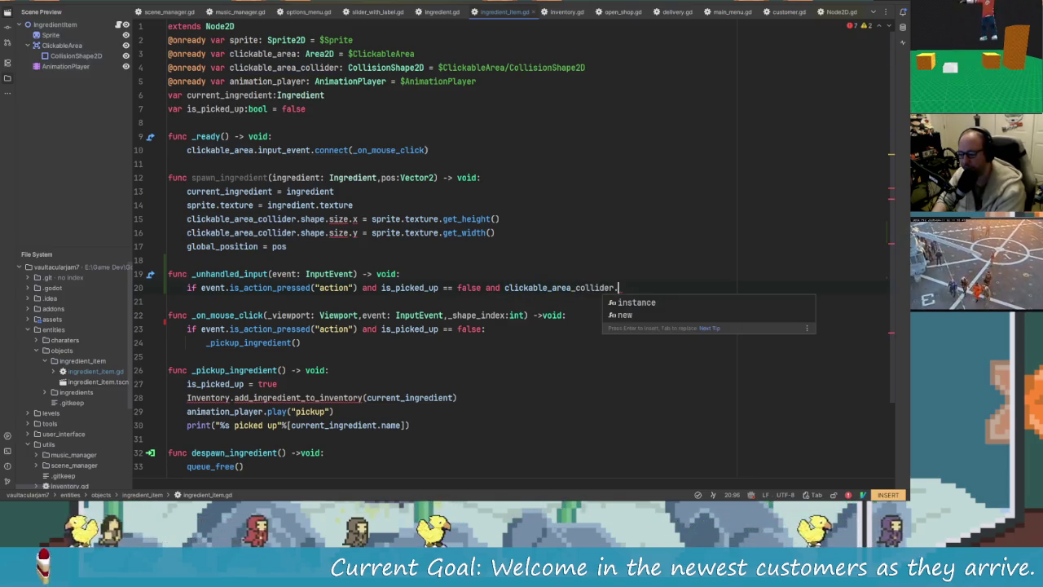
text(get_)
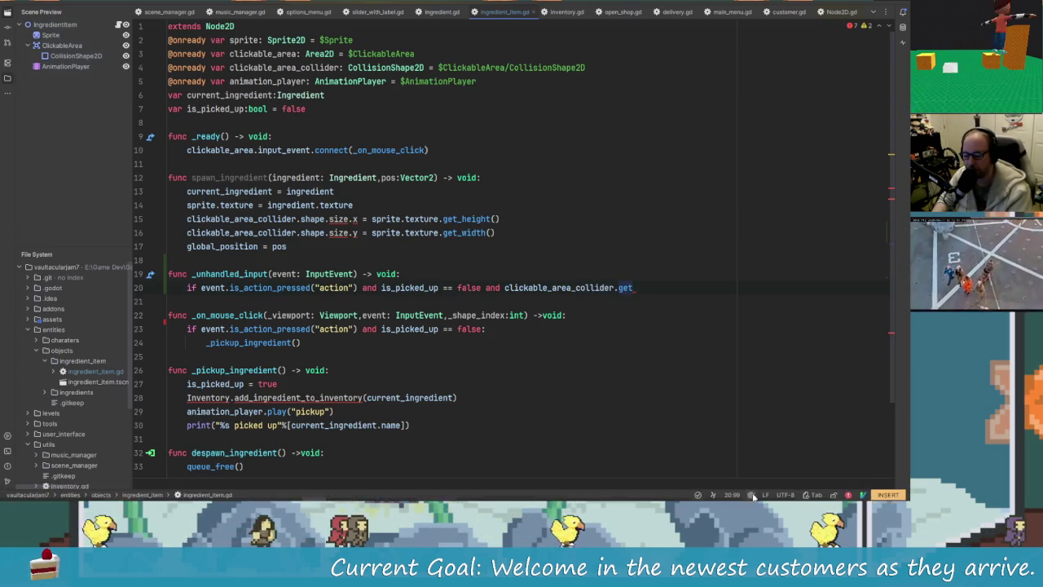
click(749, 494)
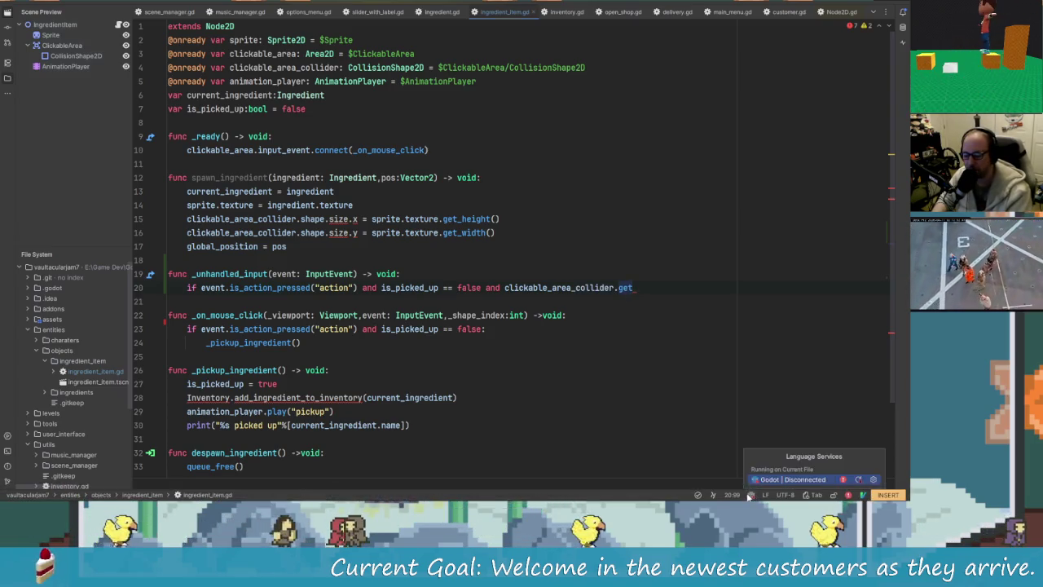
click(860, 481)
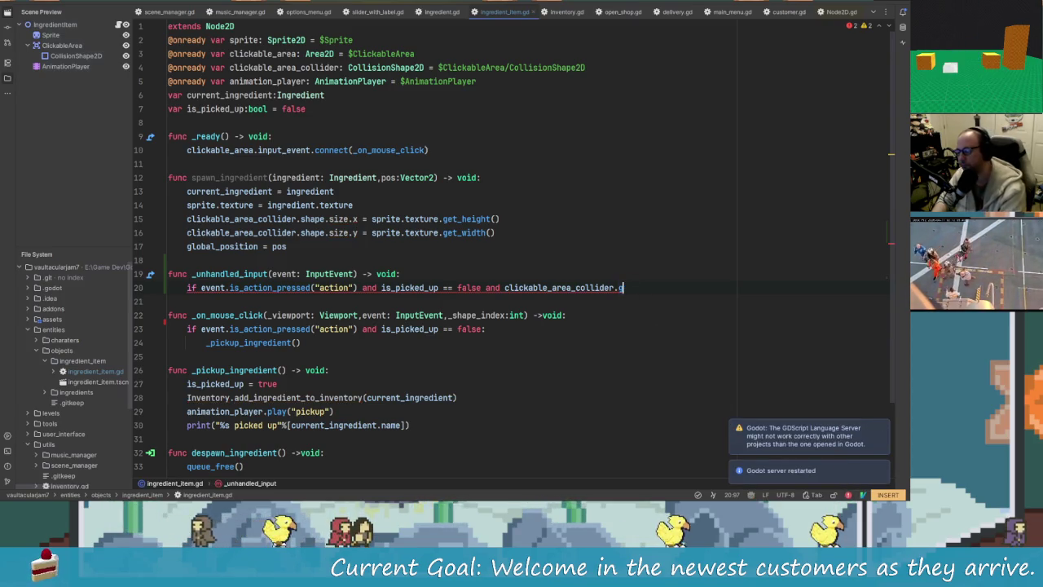
key(BackSpace)
text(get)
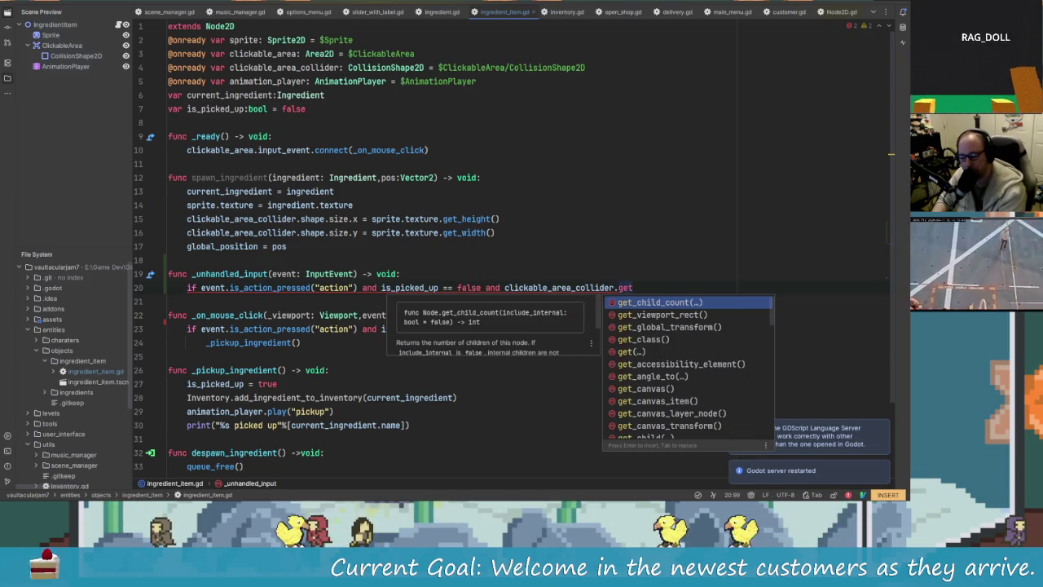
key(Up)
key(Up)
key(Up)
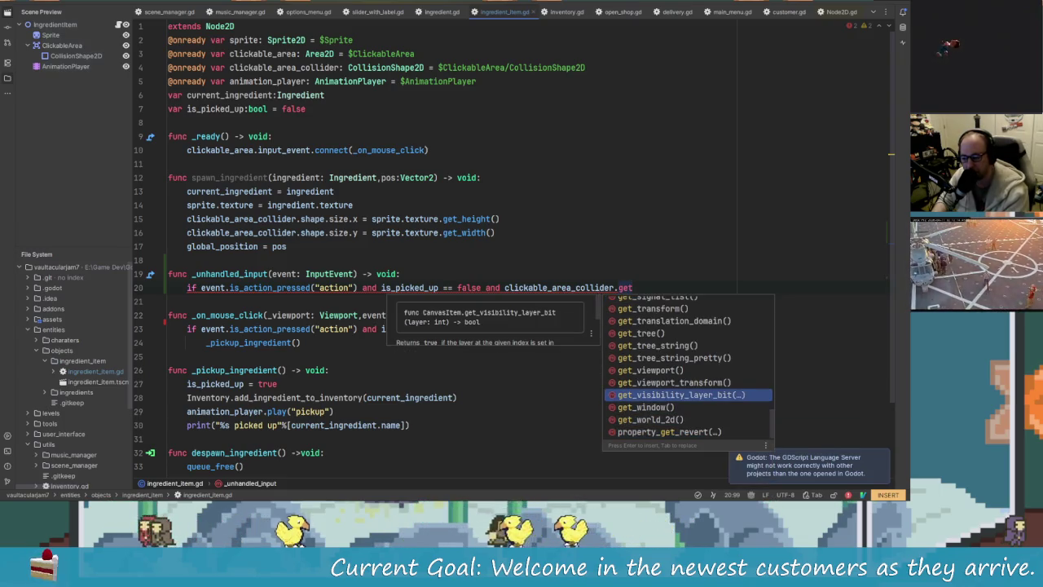
key(Down)
key(Down)
key(BackSpace)
key(BackSpace)
key(BackSpace)
text(rec)
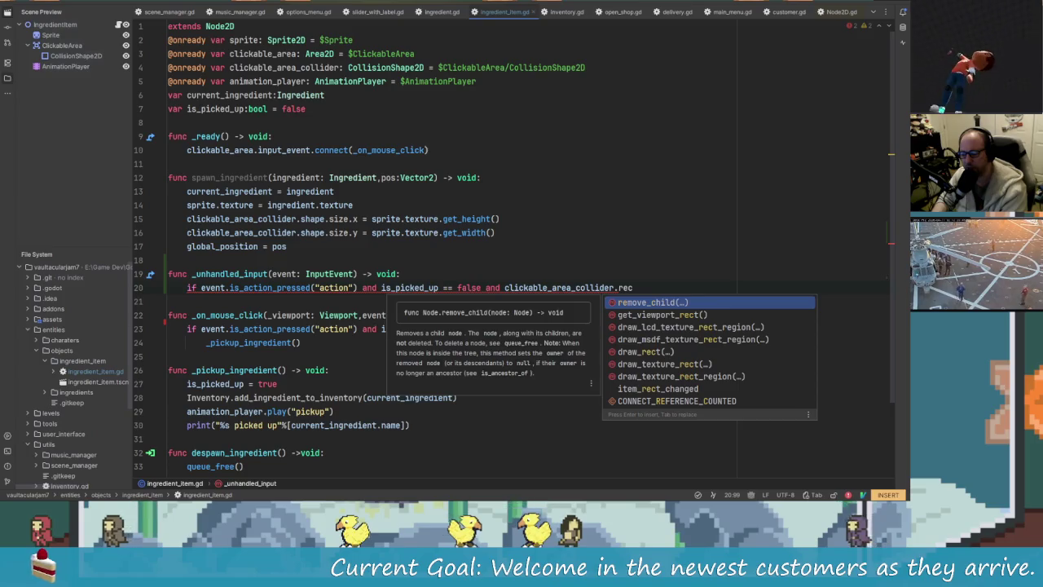
key(BackSpace)
key(BackSpace)
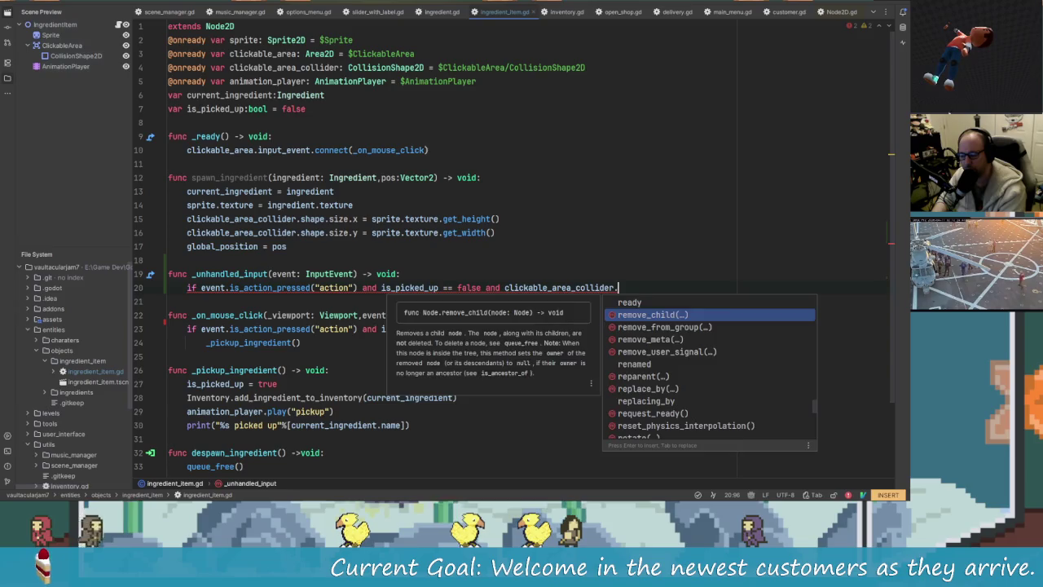
key(Escape)
text(shape)
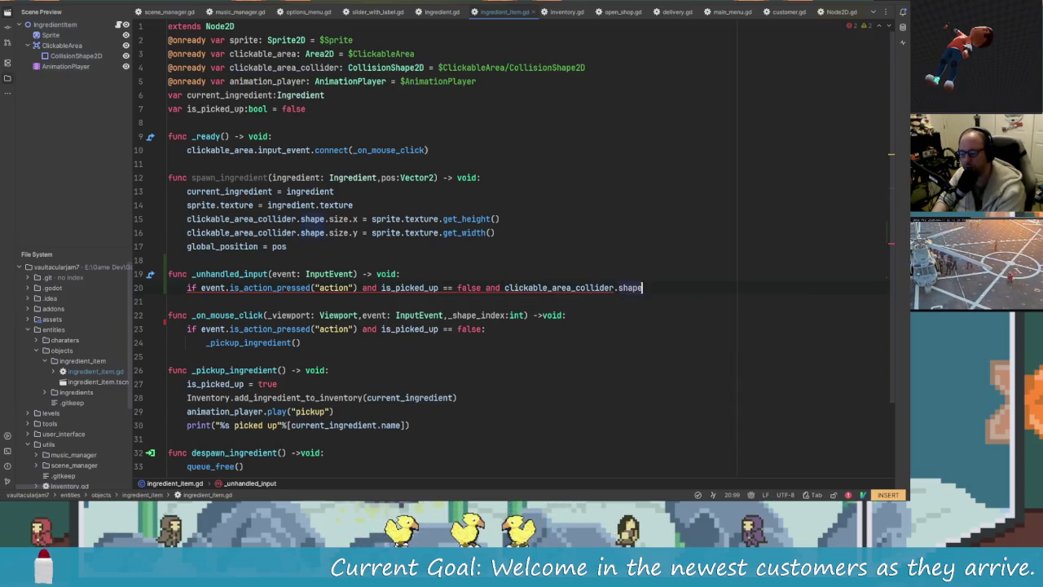
text(.get_rec)
key(Return)
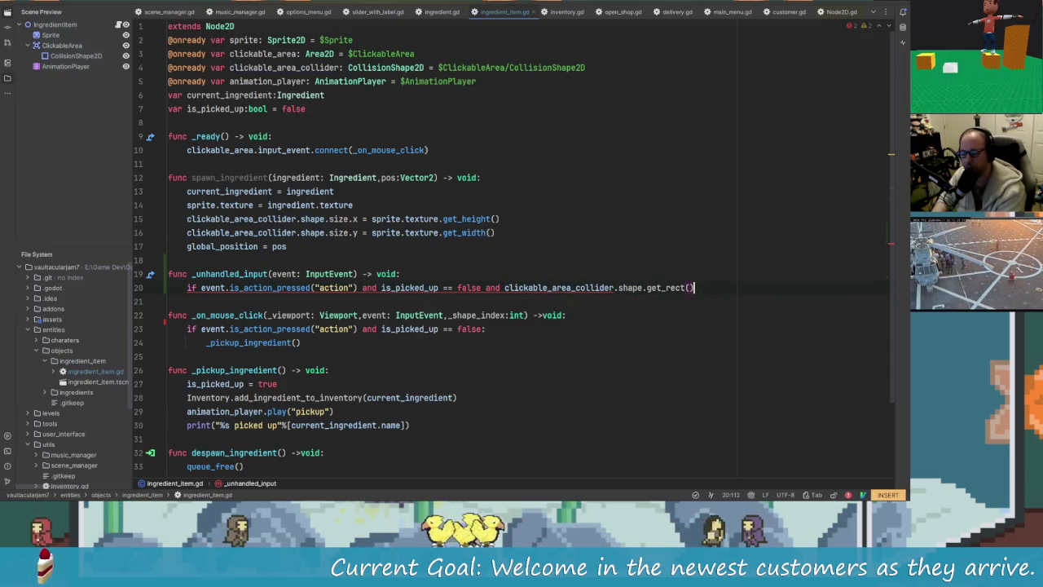
Continue the condition with .has_point(get_global_mouse_position()) == true:.
text(.has)
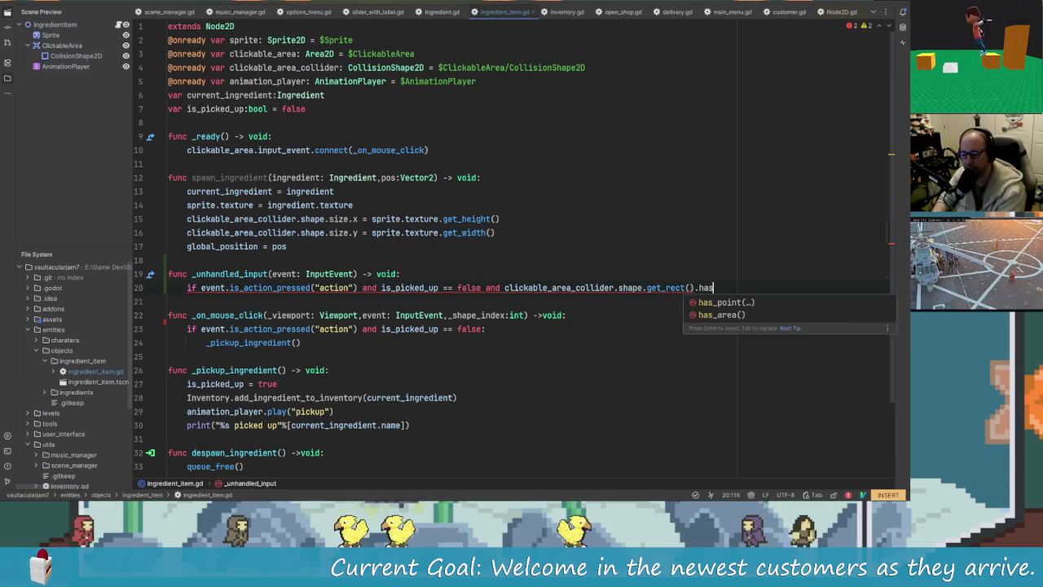
key(Return)
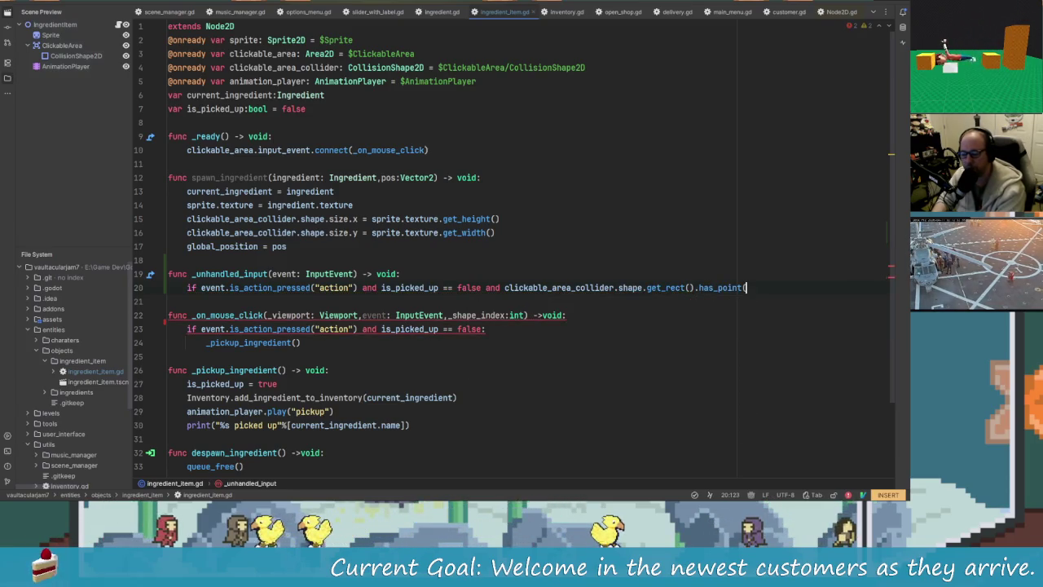
text(glob)
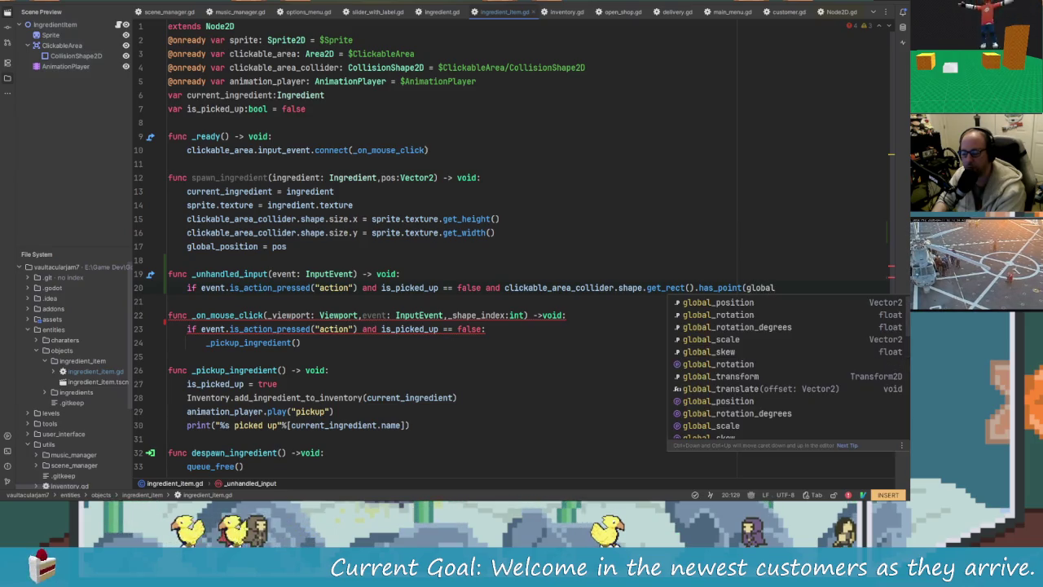
text(al)
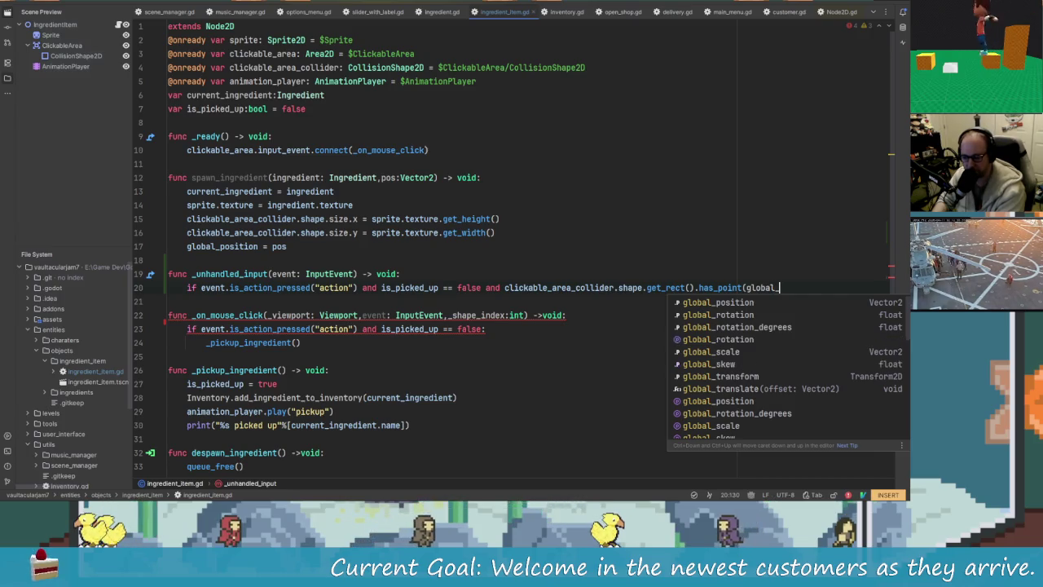
text(_mou)
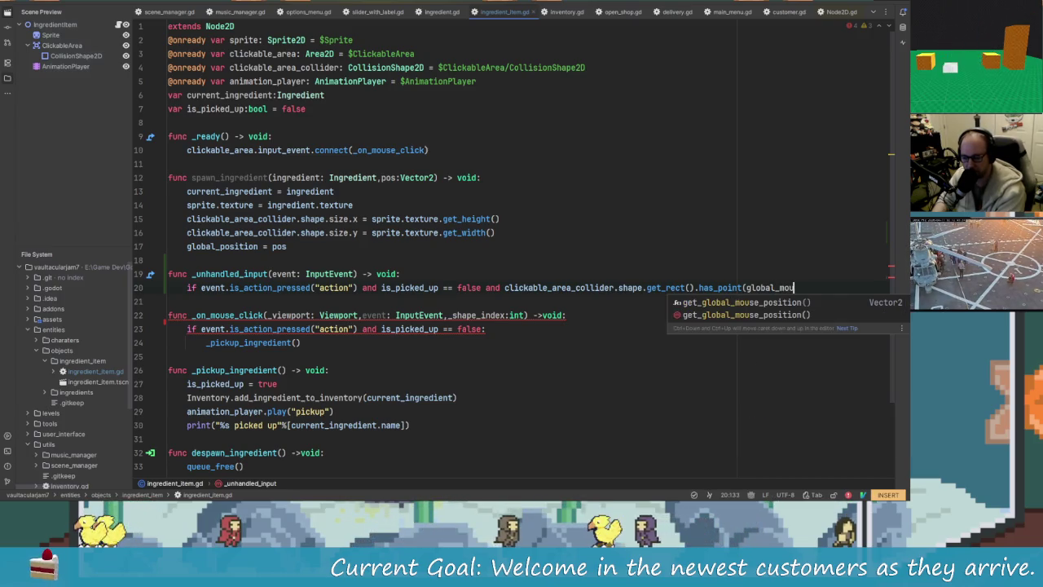
key(Return)
text())
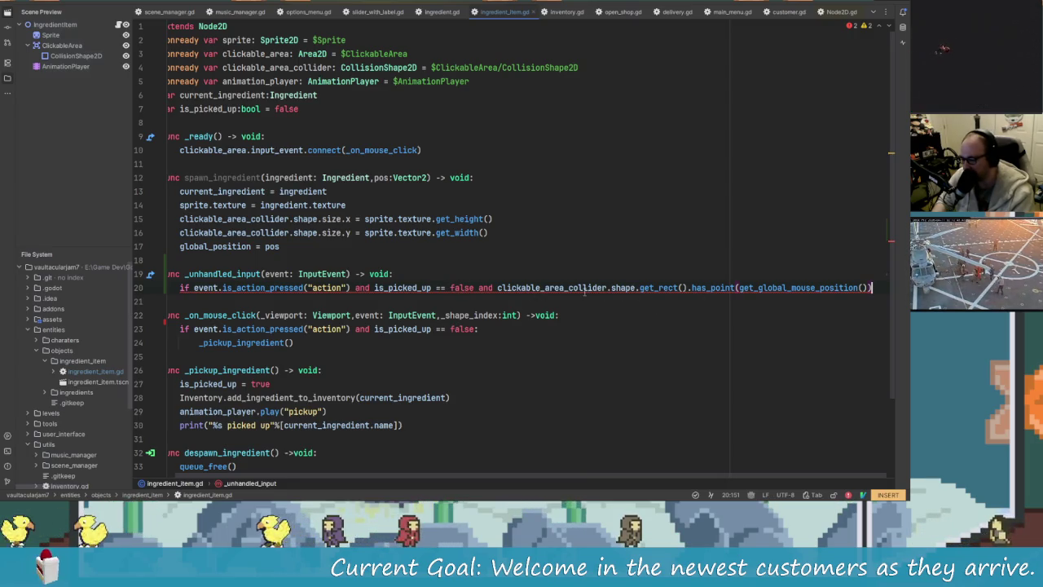
text(== true:")
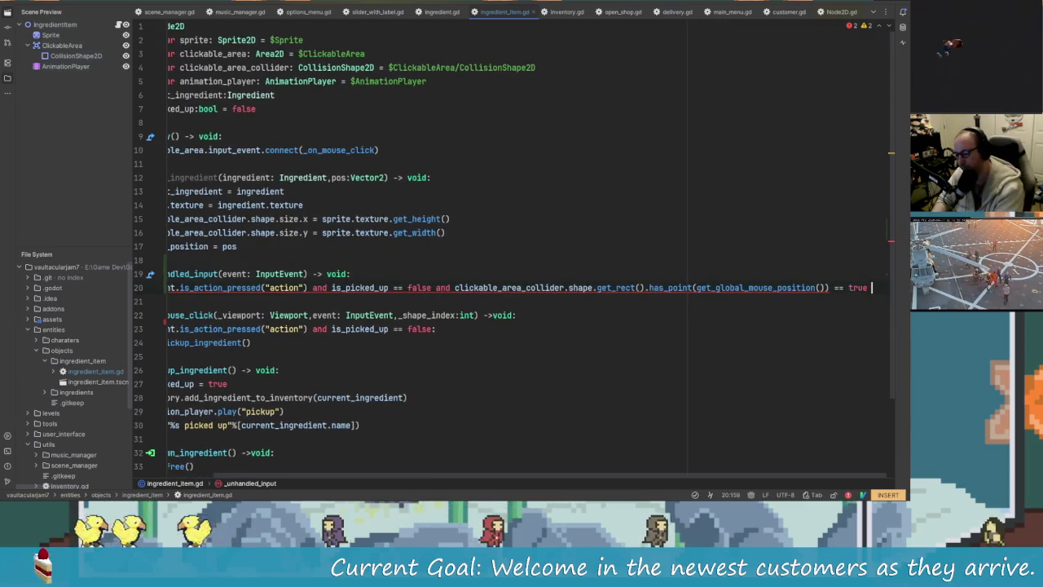
key(BackSpace)
Add an indented _pickup_ingredient() call under the if, then run the game.
key(Return)
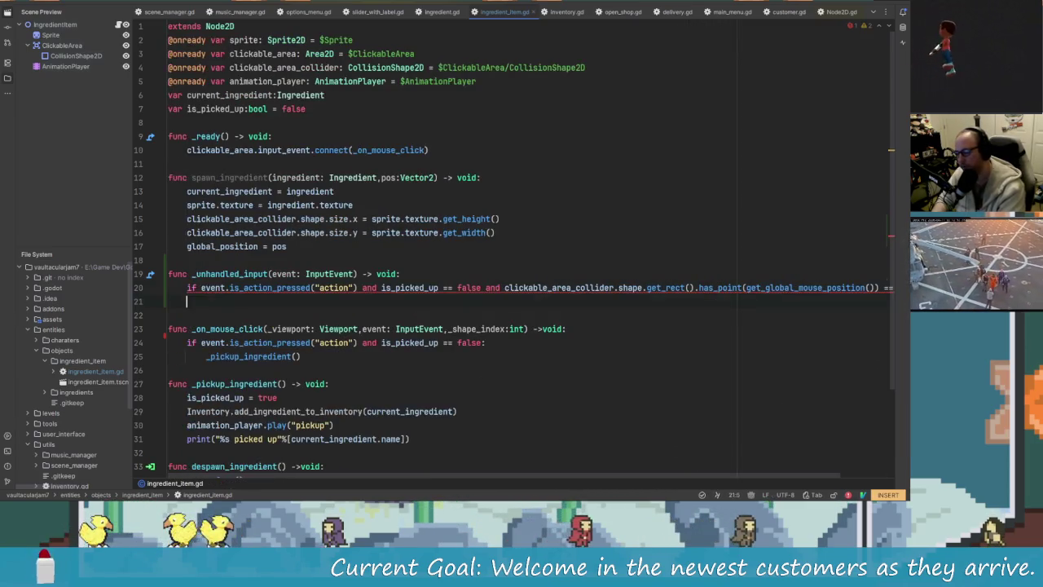
text(_pick)
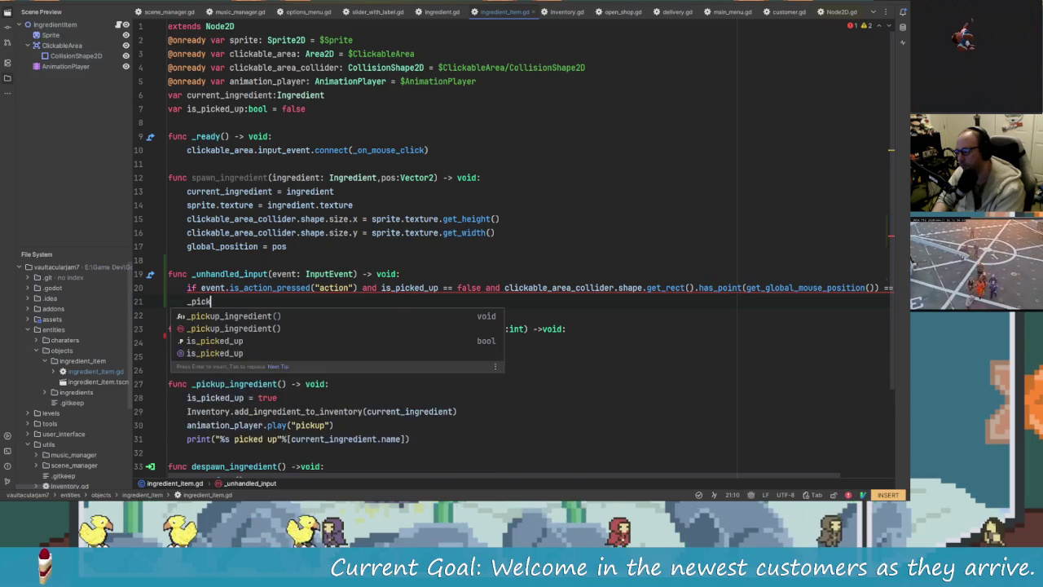
key(Return)
key(Tab)
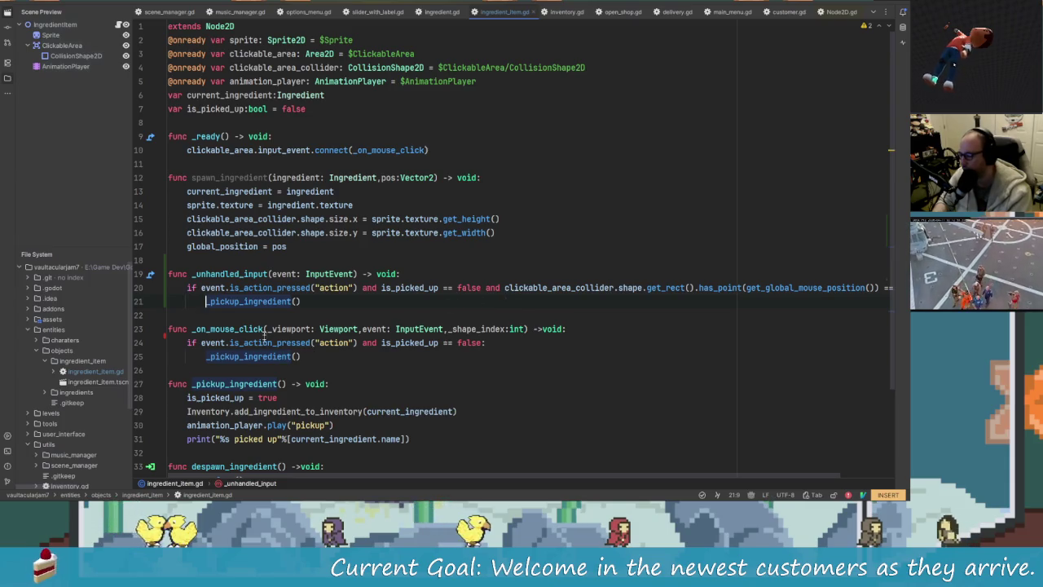
click(192, 329)
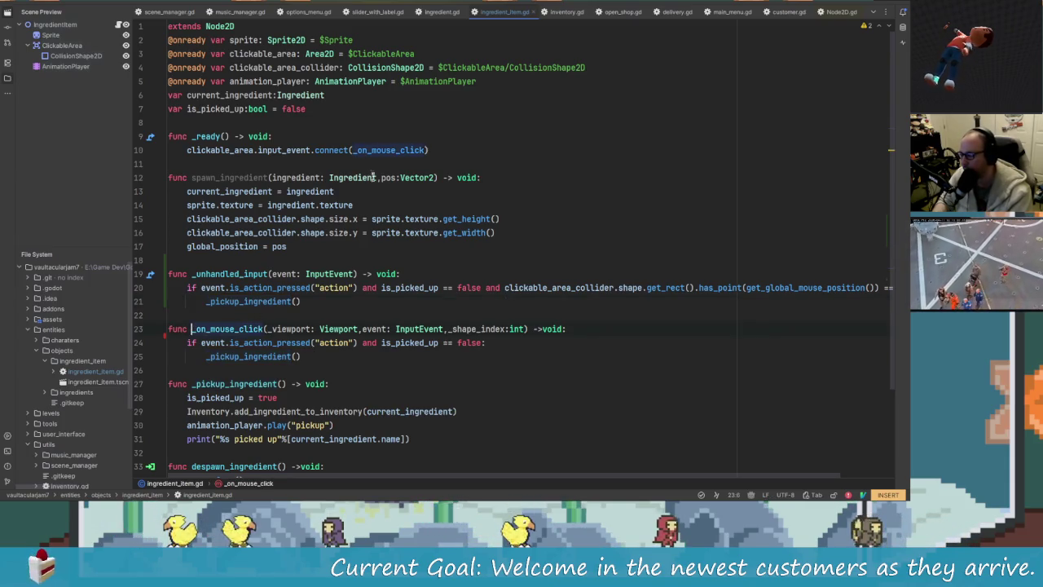
key(F5)
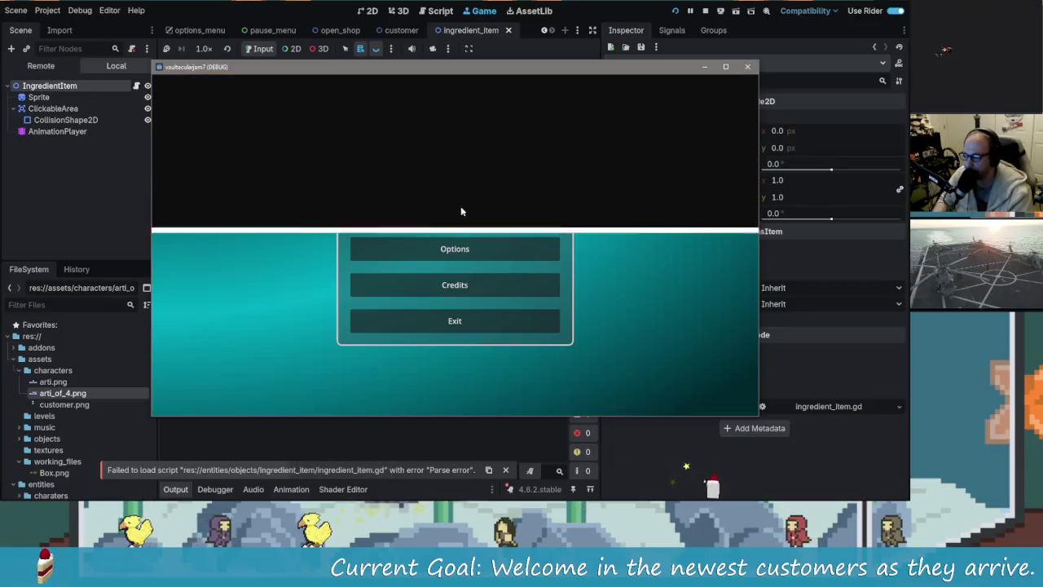
Run the game to hit the missing-block parser error, then comment out line 10's input_event connection.
click(460, 212)
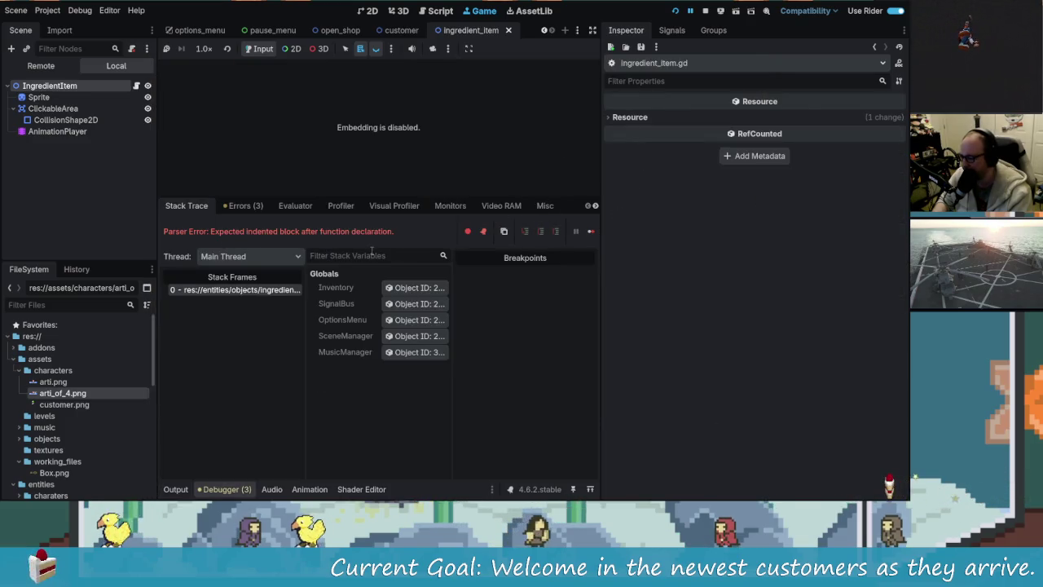
key(alt+Tab)
key(Right)
key(Right)
key(Right)
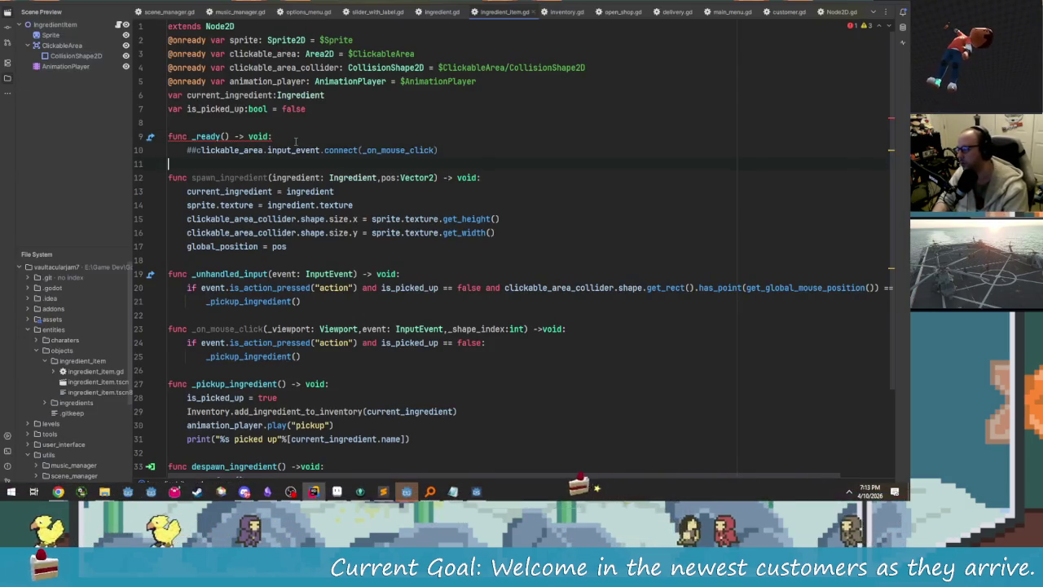
Add a pass statement as the body of _ready.
key(Down)
text(pass)
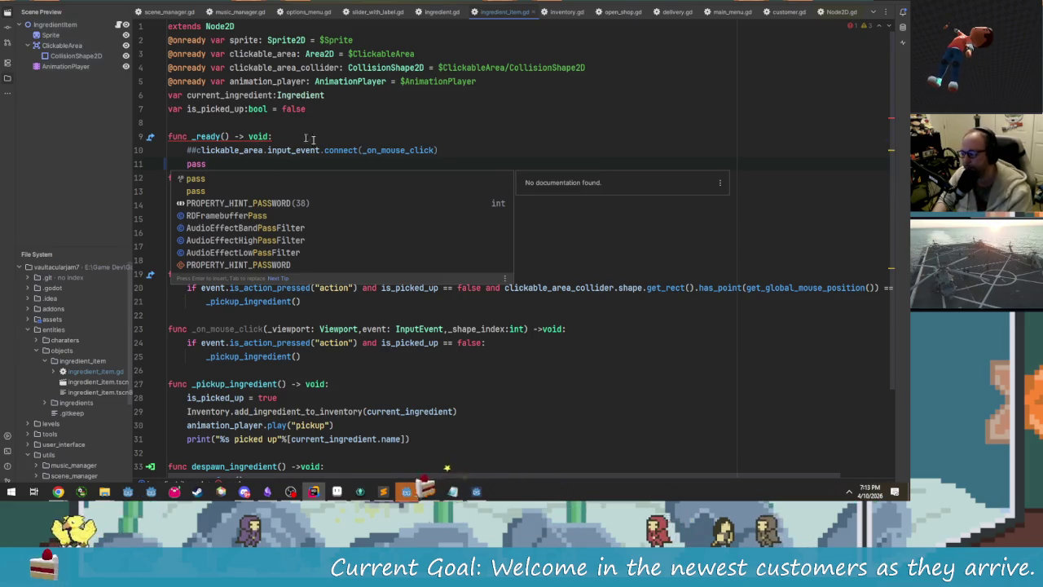
click(371, 136)
Rerun the game past the file write error, open the ingredient box, then stop the game.
key(shift+F10)
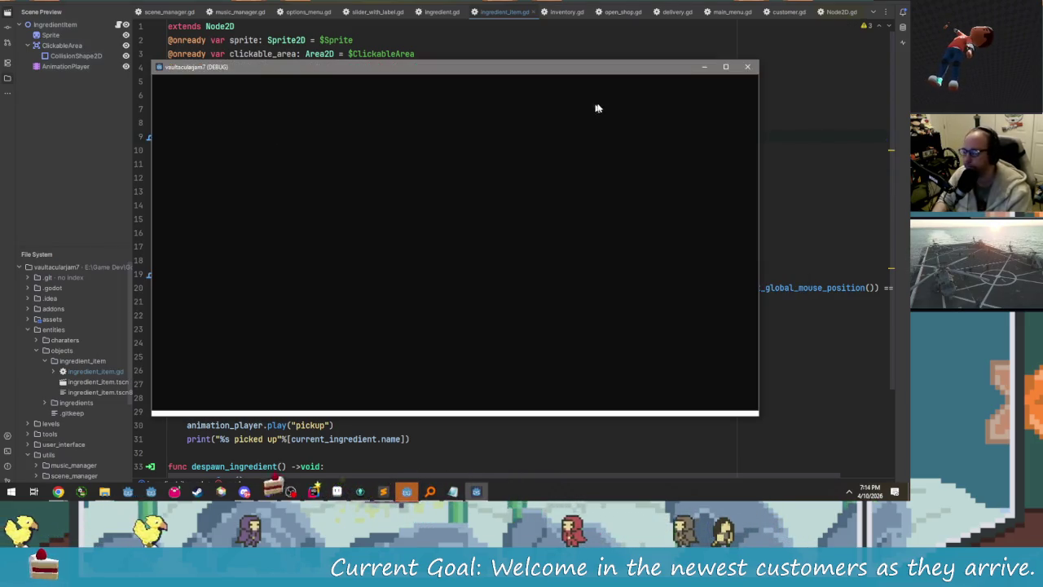
key(alt+Tab)
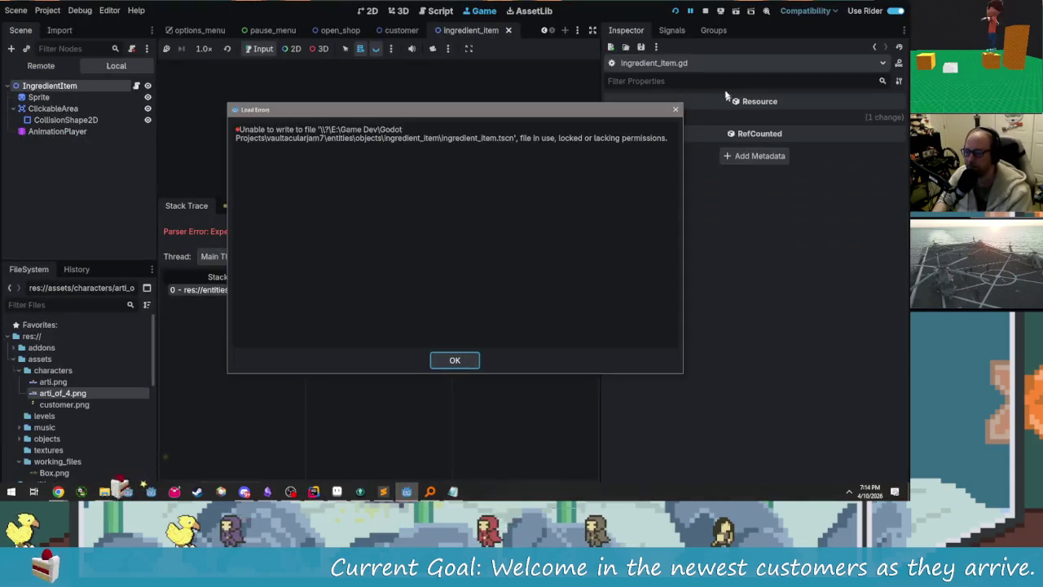
click(451, 361)
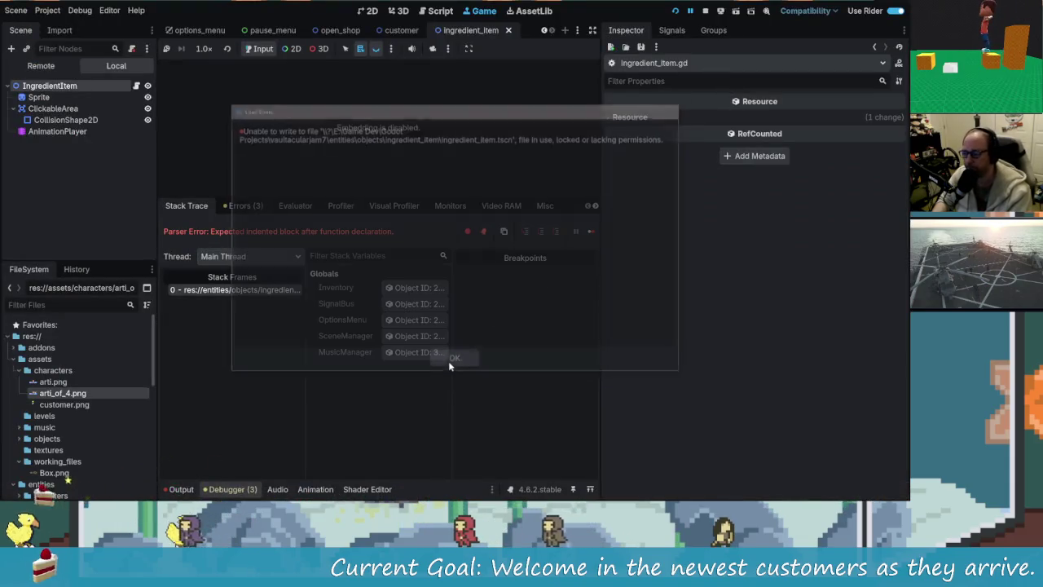
click(676, 12)
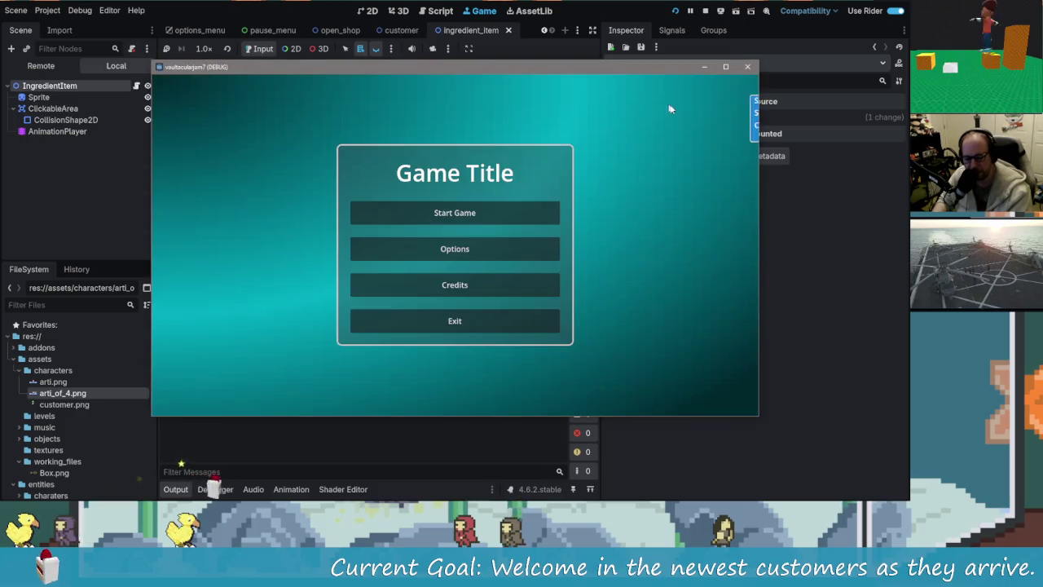
click(440, 214)
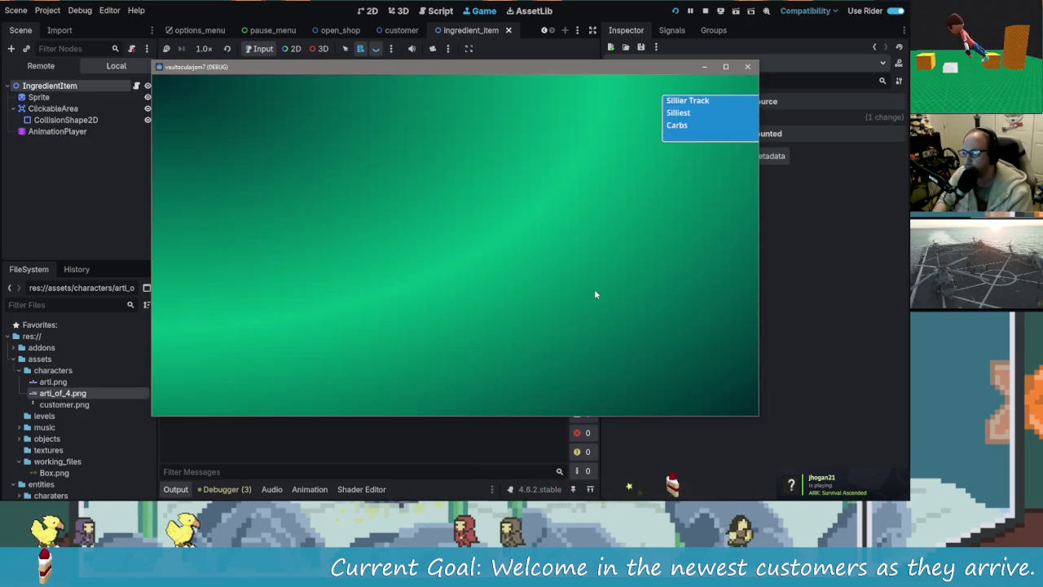
click(491, 281)
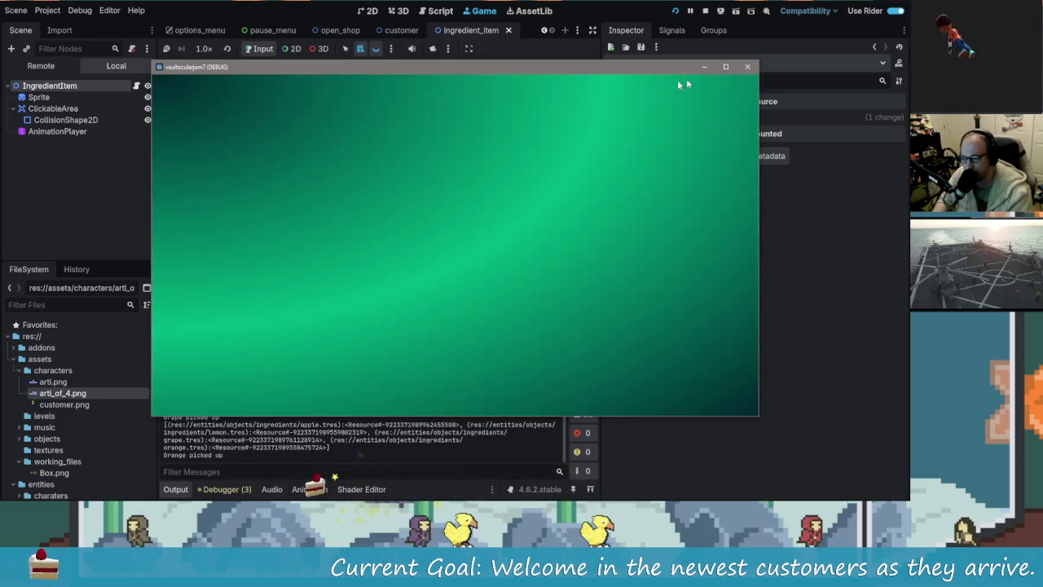
click(747, 66)
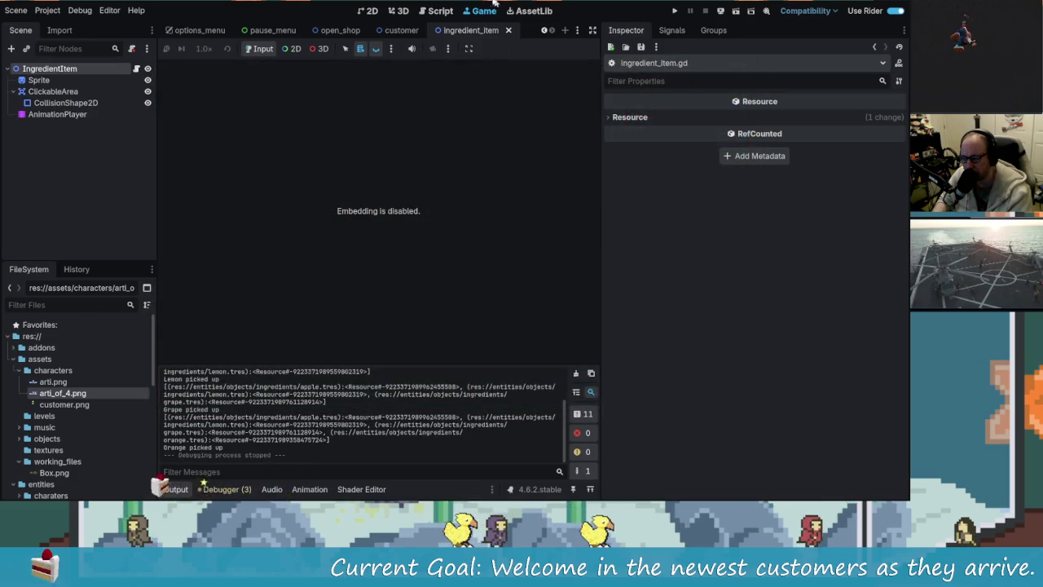
click(436, 10)
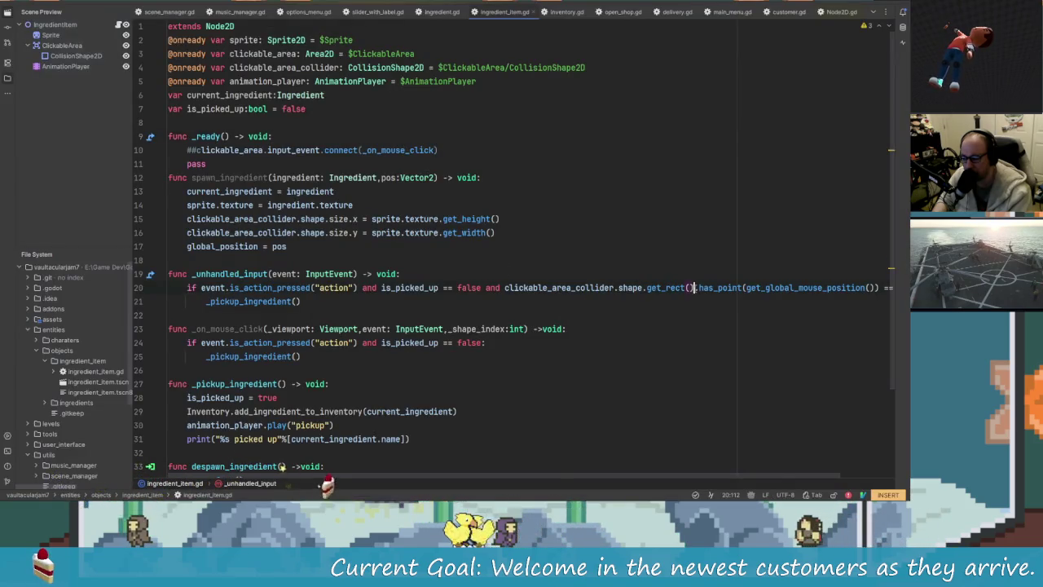
Restore the get_rect() call on line 20.
click(694, 289)
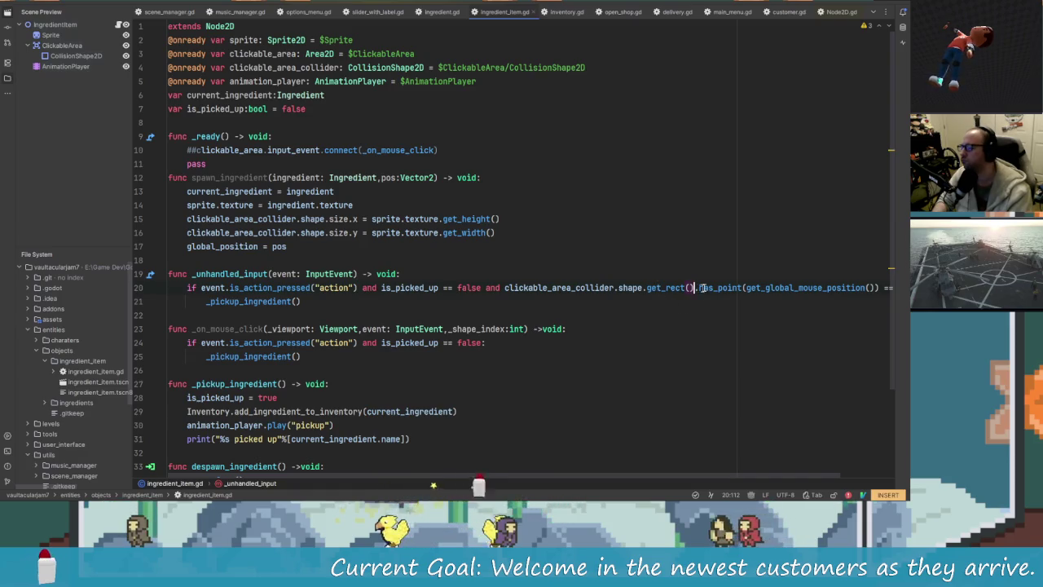
key(BackSpace)
key(BackSpace)
key(BackSpace)
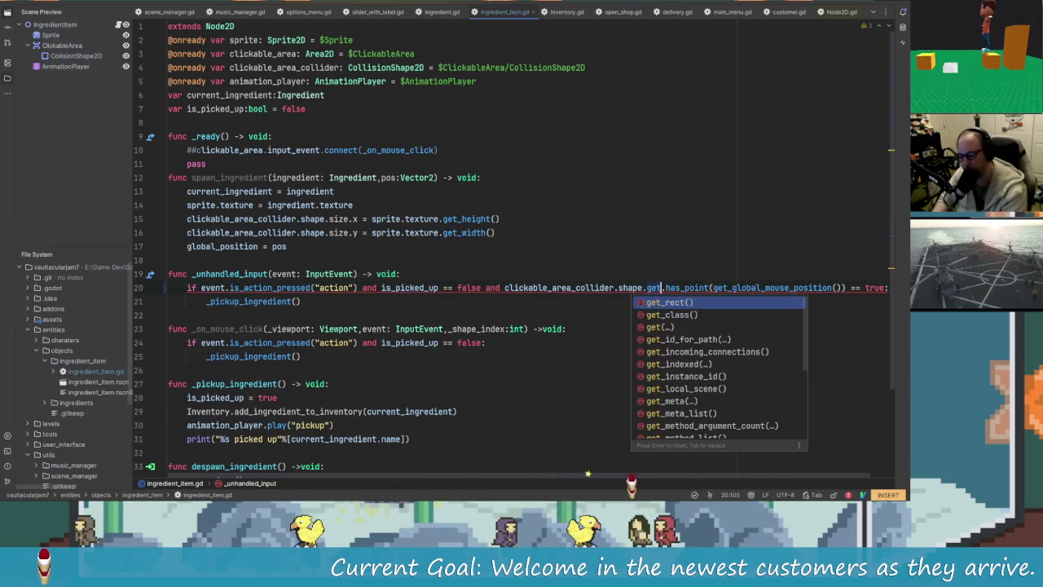
text(_globa)
key(BackSpace)
key(BackSpace)
key(BackSpace)
text(re)
key(Return)
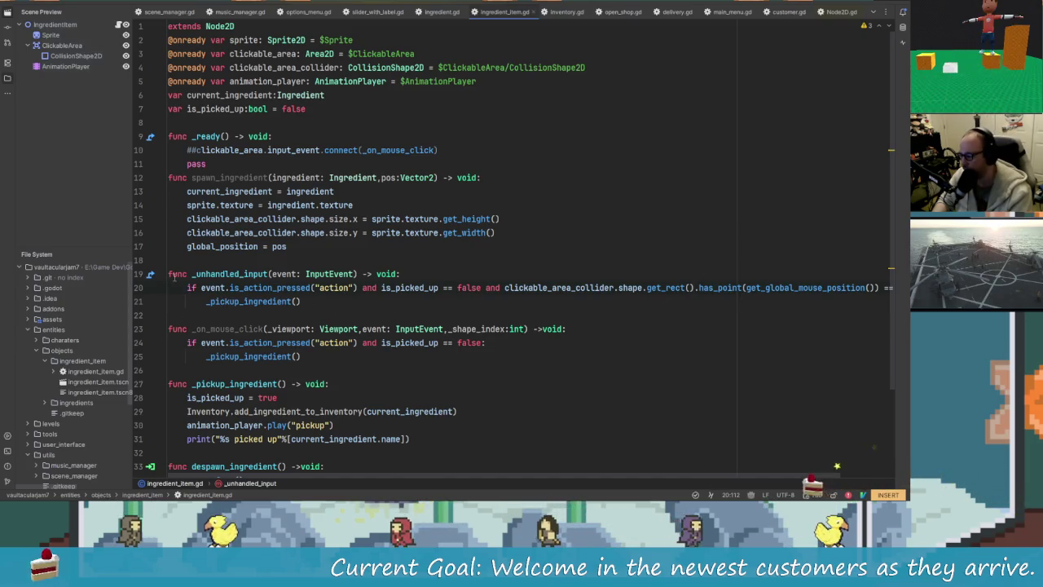
click(313, 300)
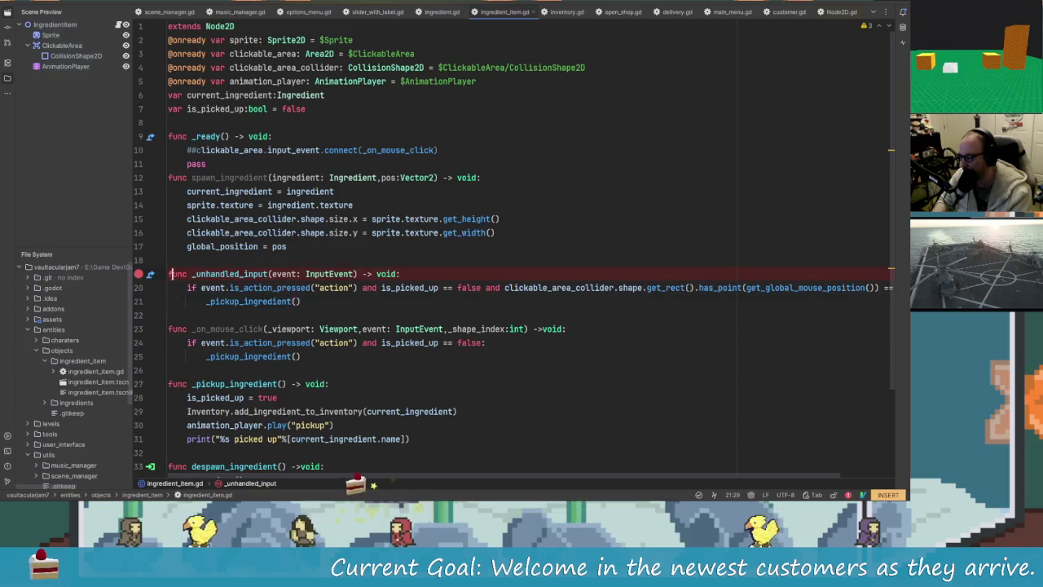
Remove line 19's breakpoint and delete the _unhandled_input function plus its trailing blank line.
click(139, 275)
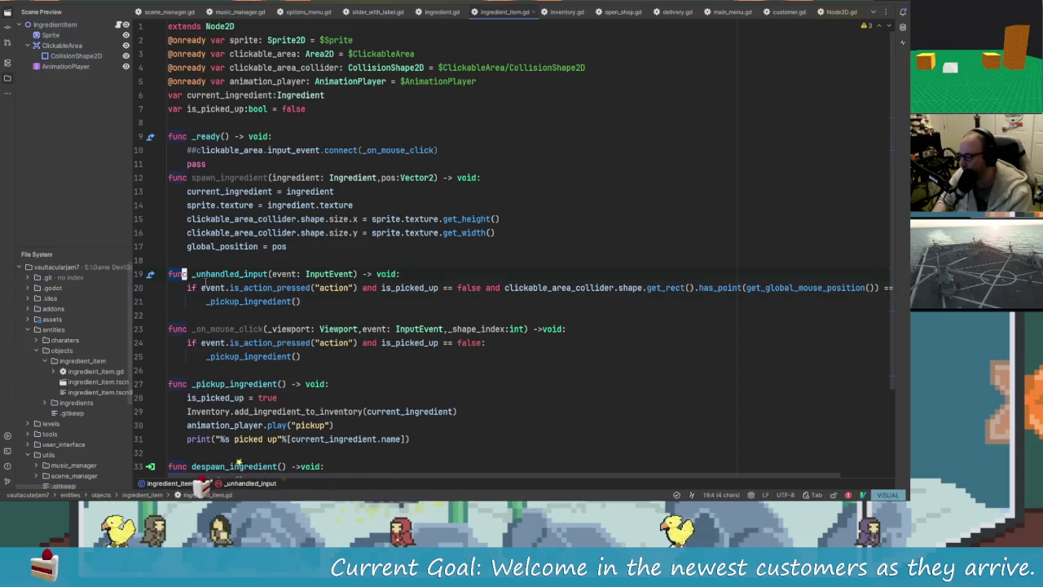
click(170, 275)
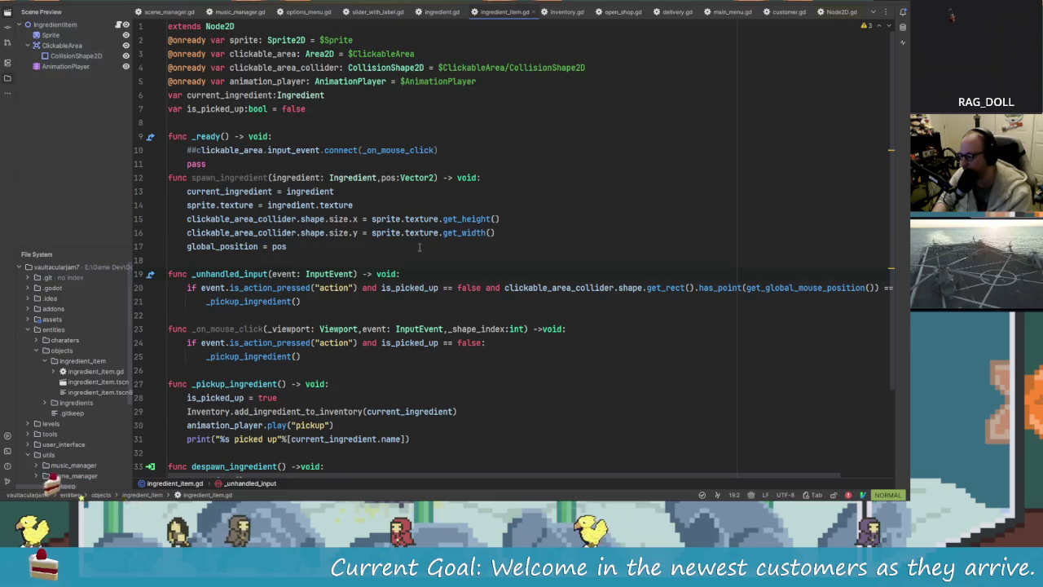
key(h)
key(j)
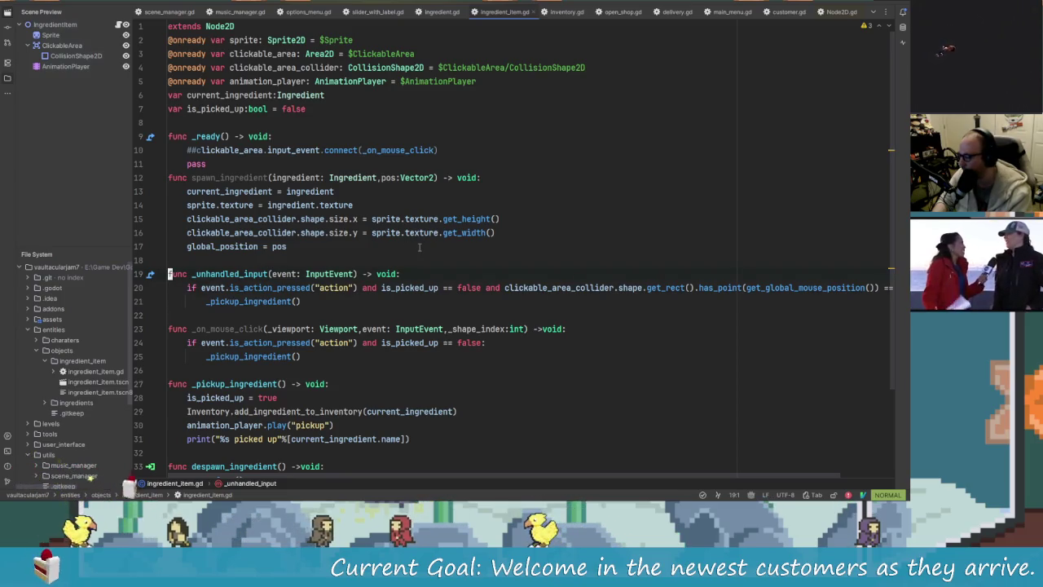
key(shift+v)
key(j)
key(j)
key(d)
key(k)
key(shift+v)
key(d)
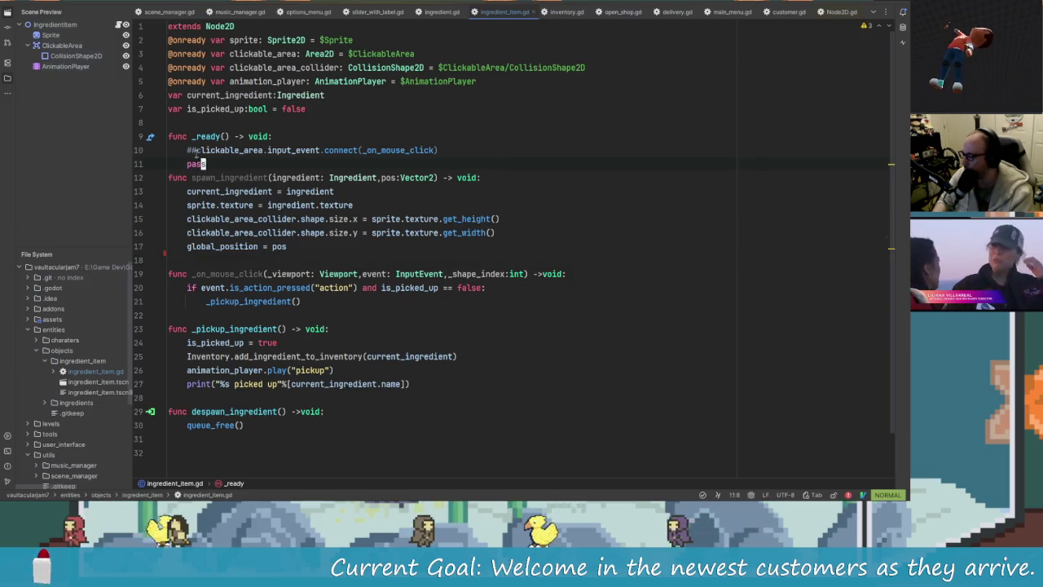
Uncomment the input_event connection to _on_mouse_click in _ready.
key(x)
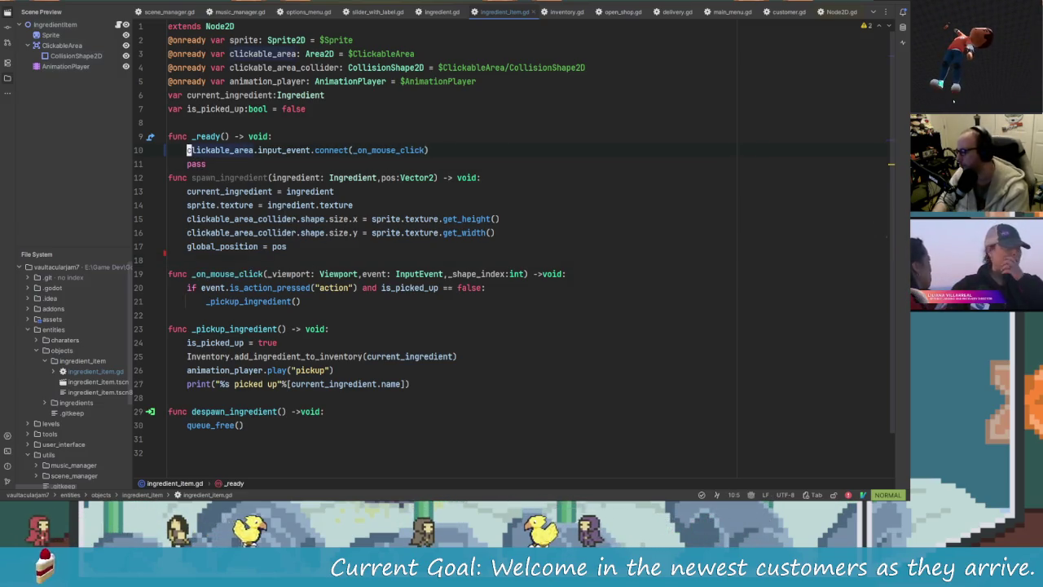
key(alt+Tab)
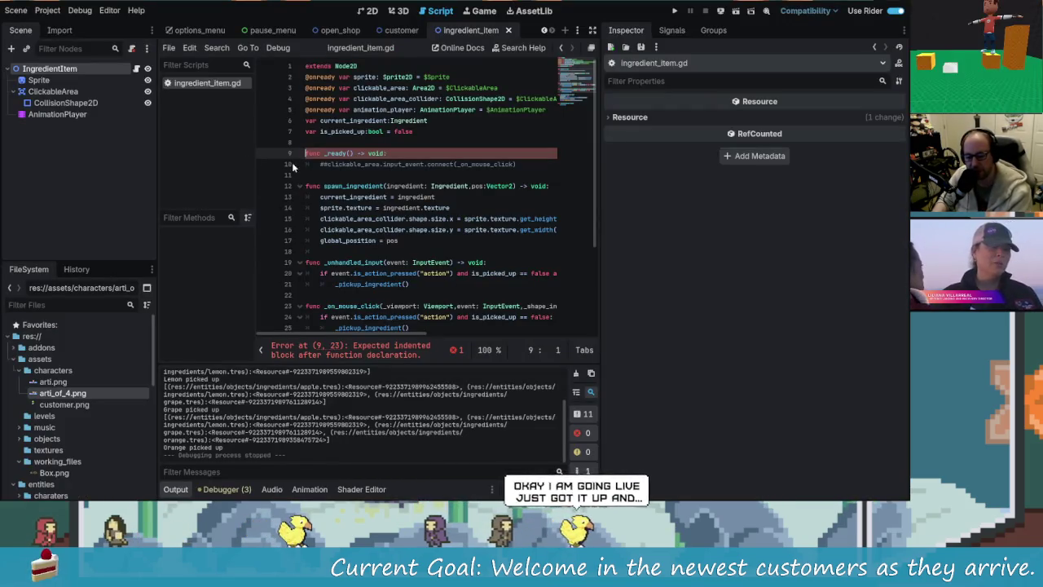
key(alt+Tab)
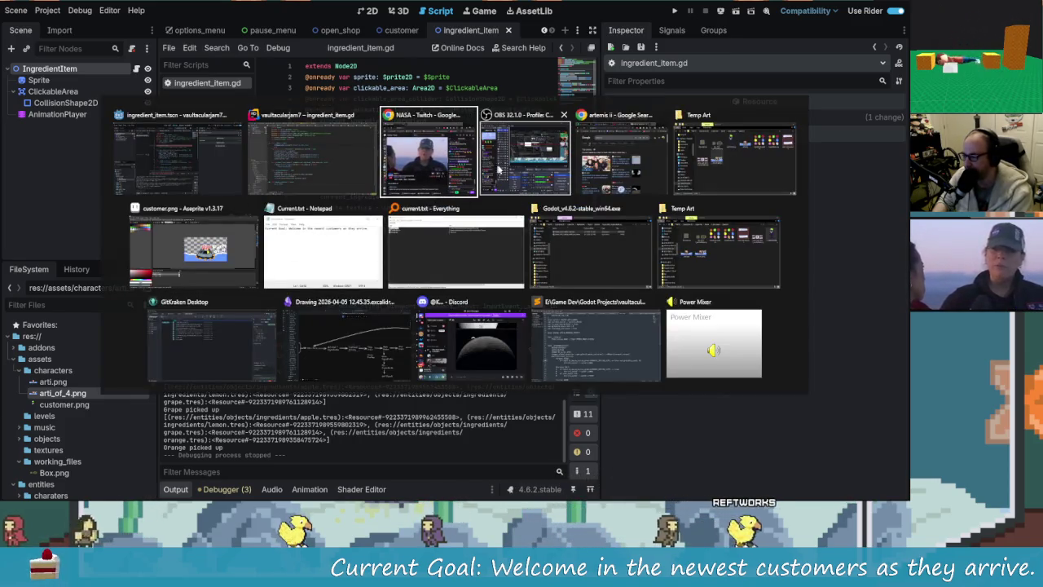
Playtest once: open the shop, pick up the orange and grape, then stop the game.
key(Escape)
click(674, 11)
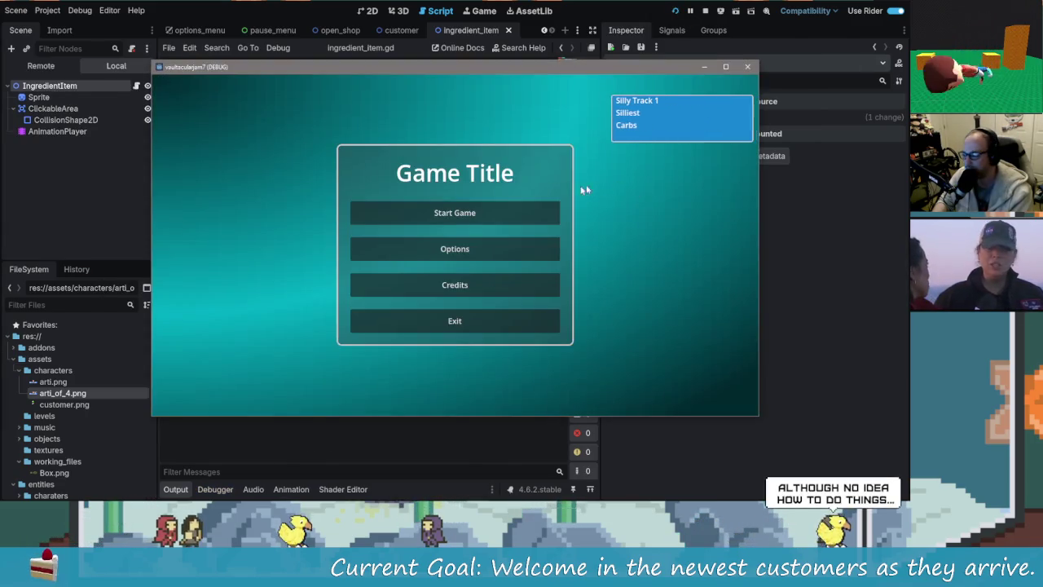
click(478, 222)
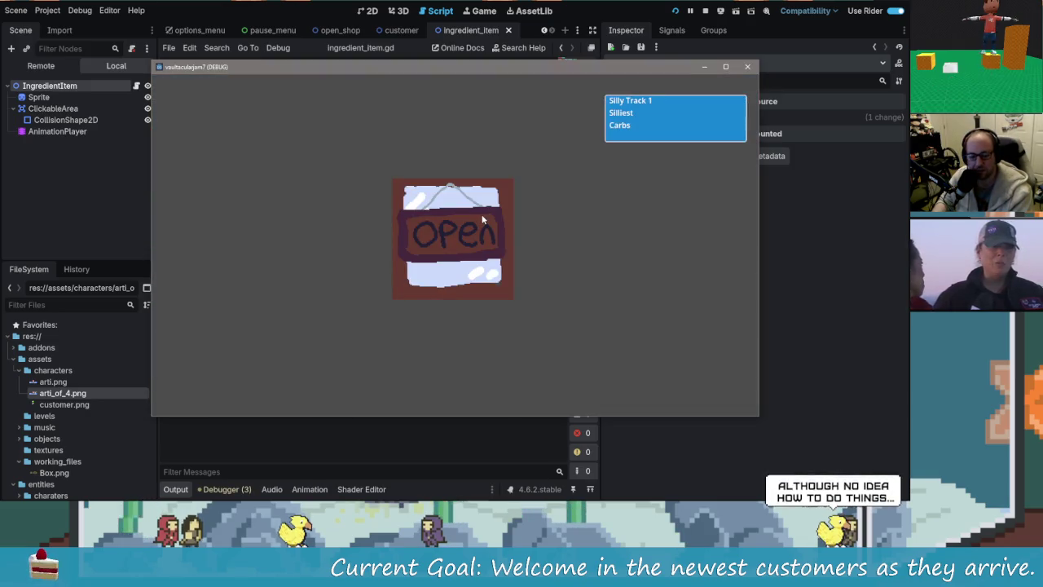
click(476, 237)
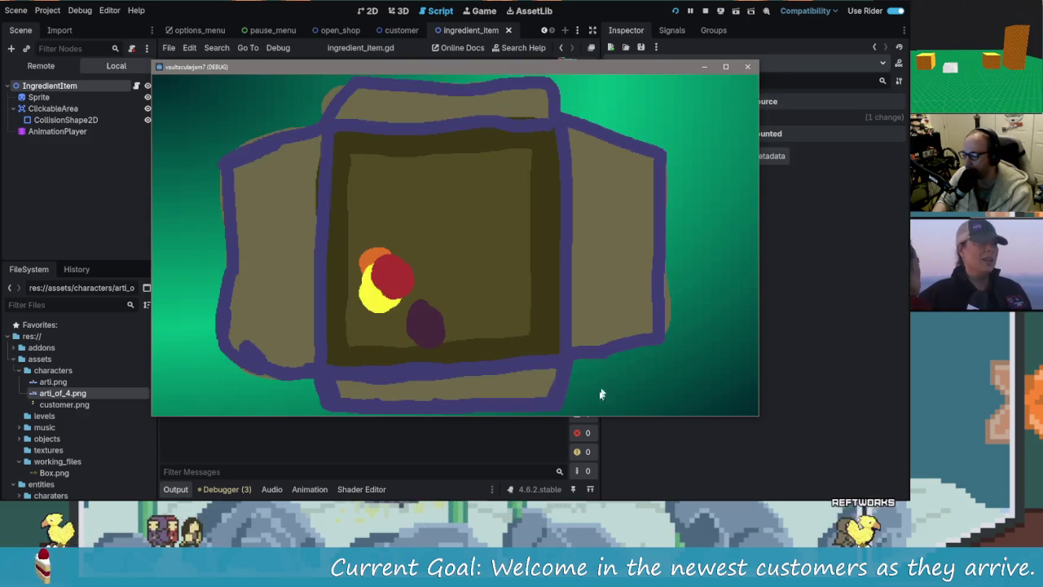
click(376, 274)
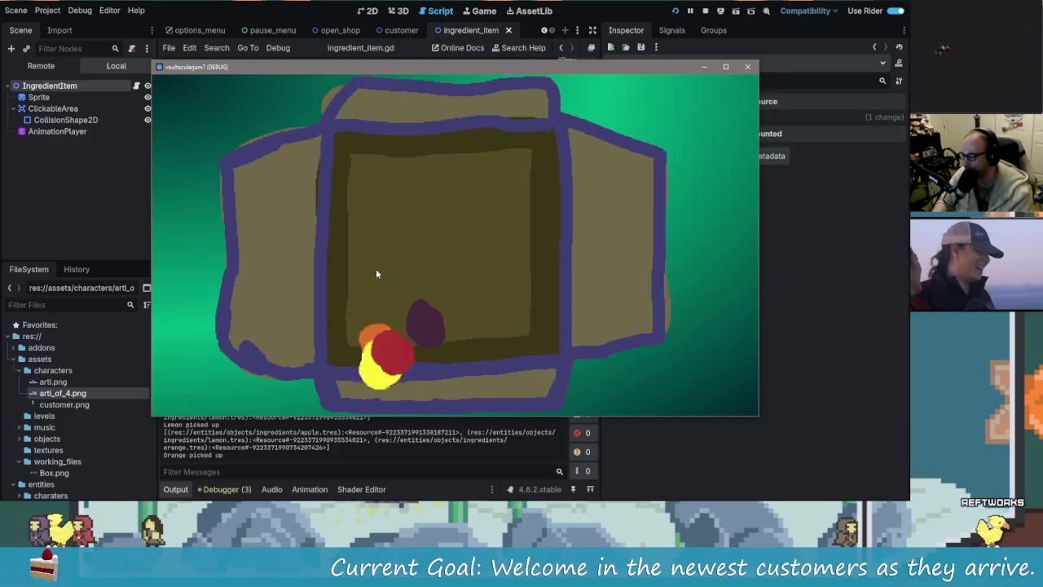
click(421, 321)
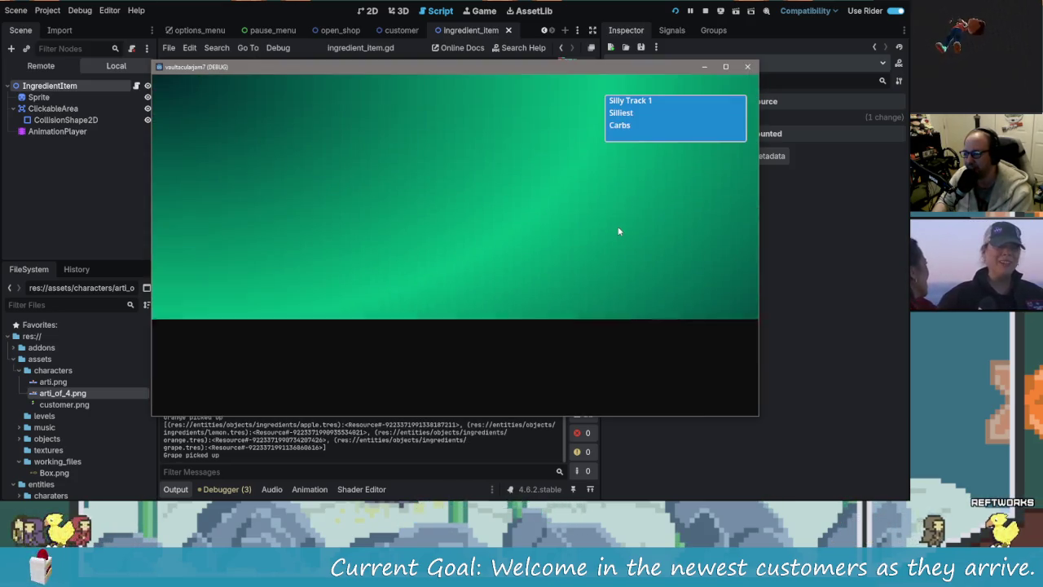
click(747, 66)
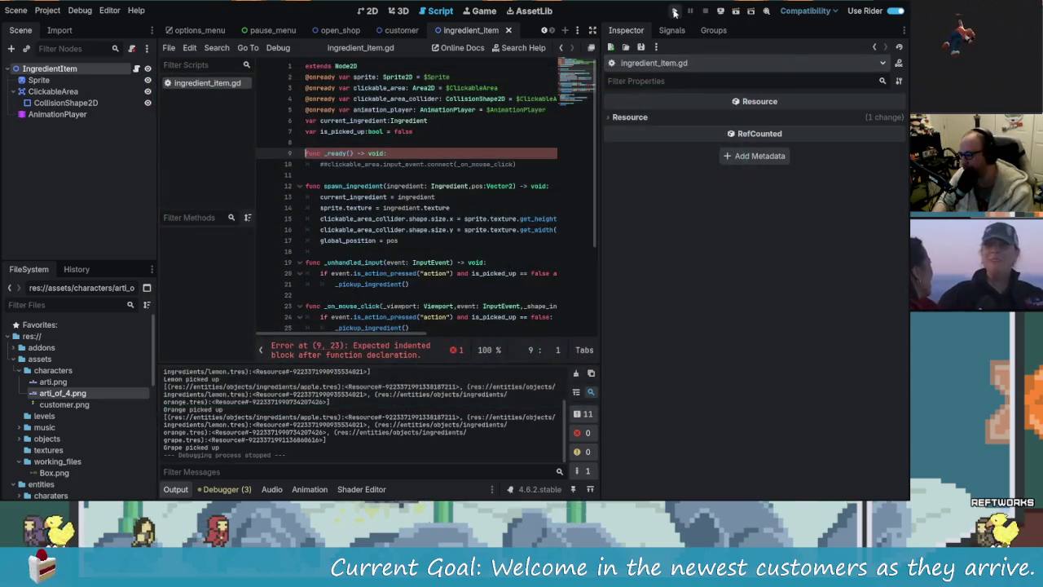
Playtest again, picking up the yellow, red, orange and purple ingredients, then stop with F8.
click(675, 11)
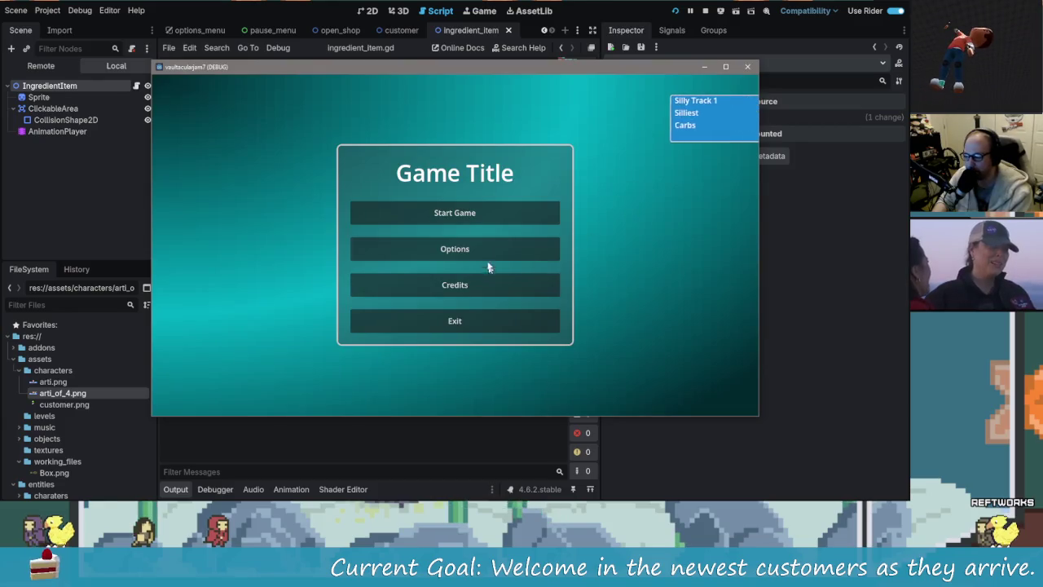
click(500, 207)
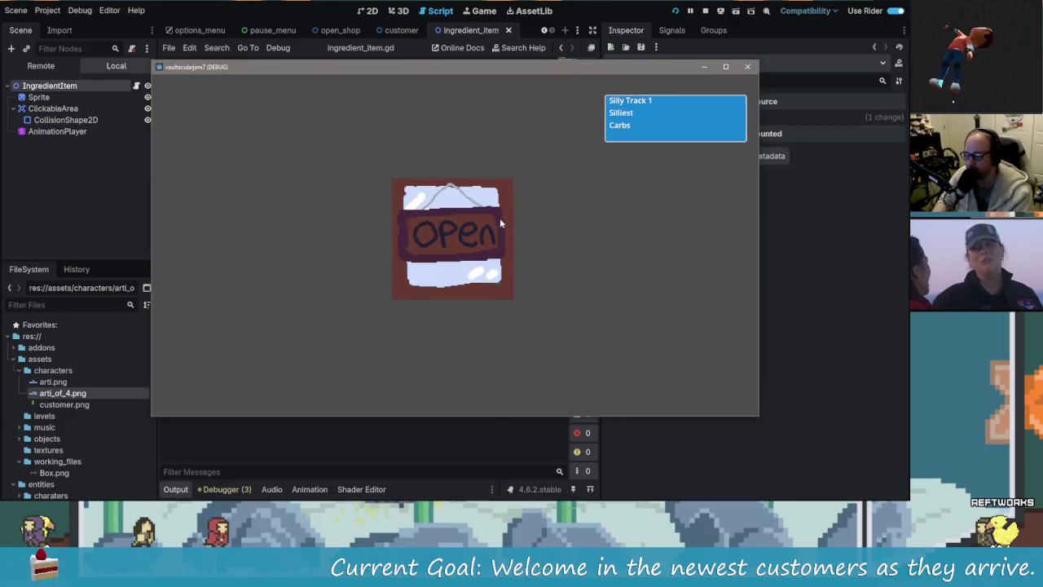
click(500, 222)
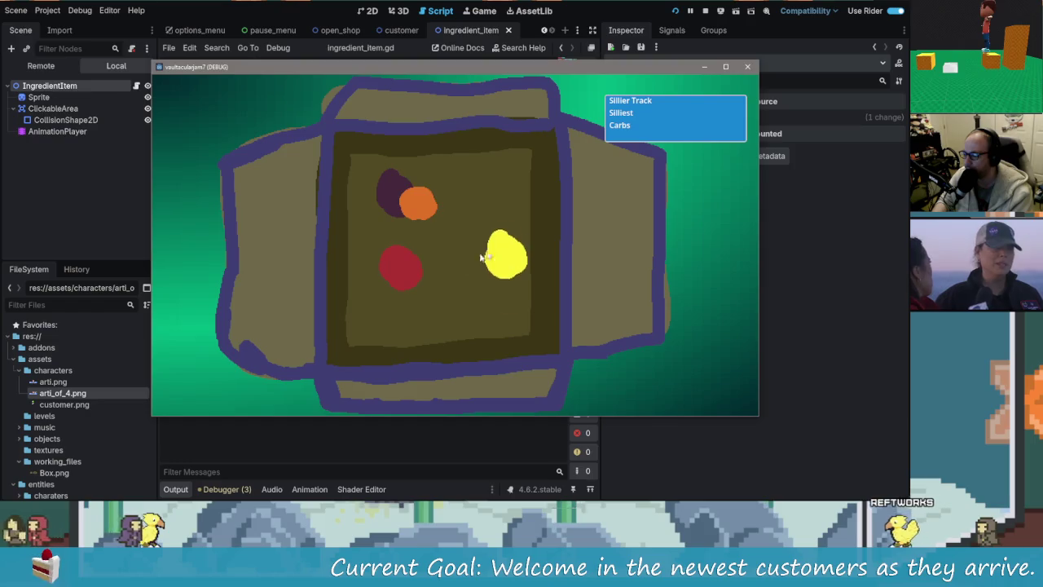
click(505, 245)
click(401, 267)
click(418, 203)
click(391, 194)
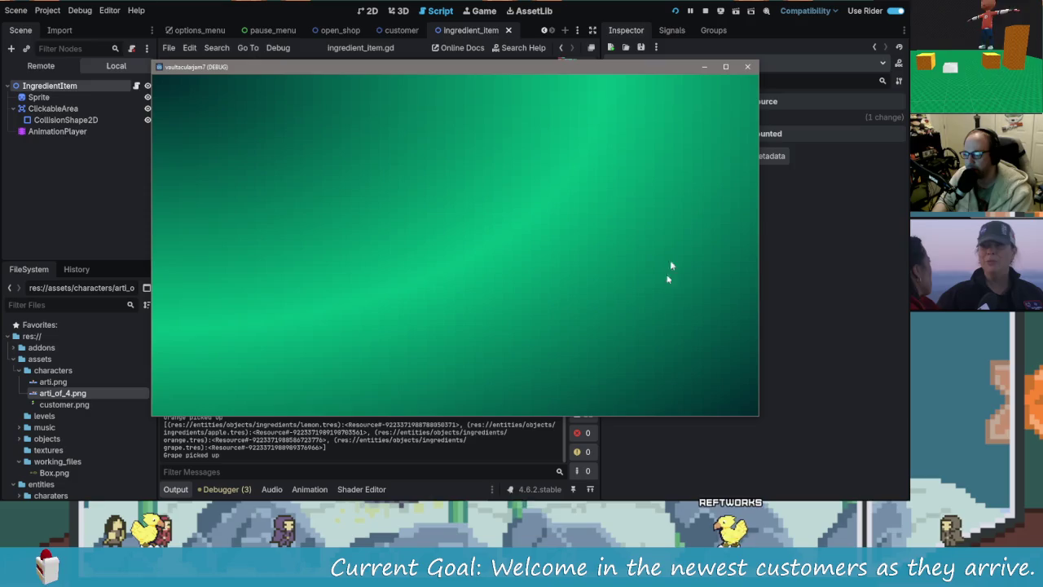
key(F8)
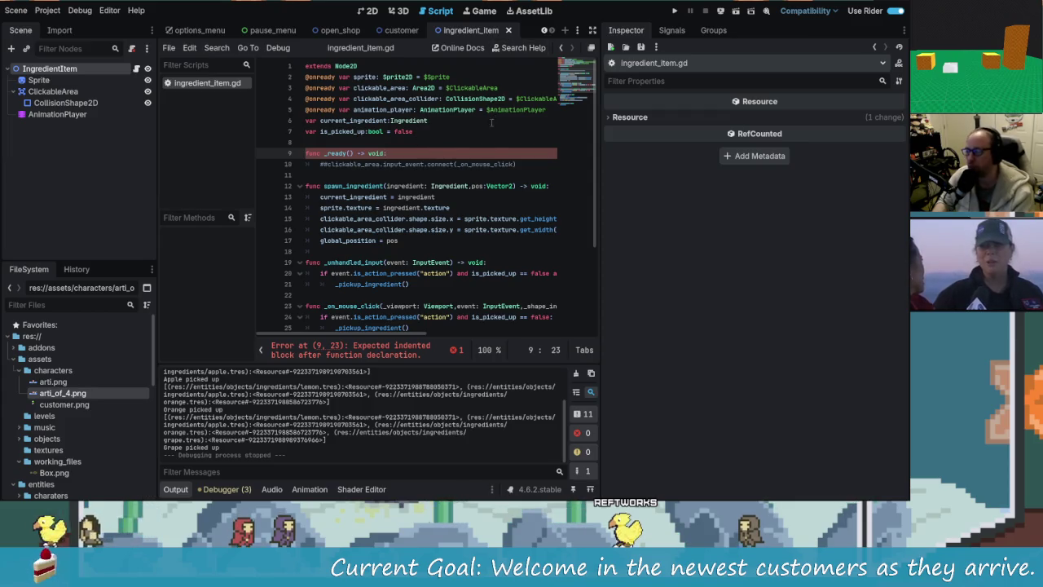
Inspect the OpenShop and Customer root nodes, then create a new scene with a 2D root.
click(365, 175)
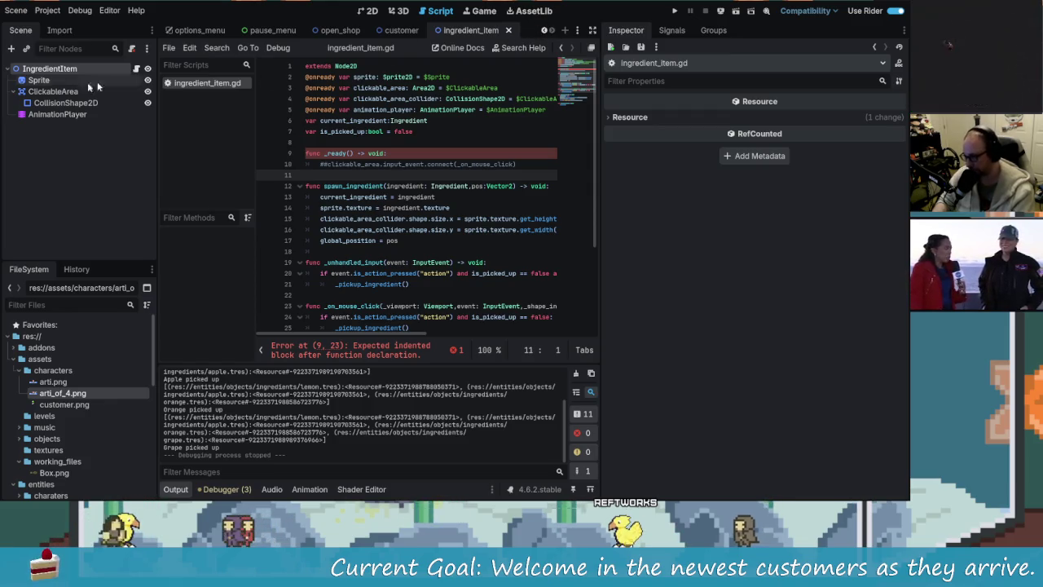
mouse_move(340, 30)
mouse_down()
mouse_move(255, 35)
mouse_move(73, 106)
mouse_move(56, 73)
mouse_up()
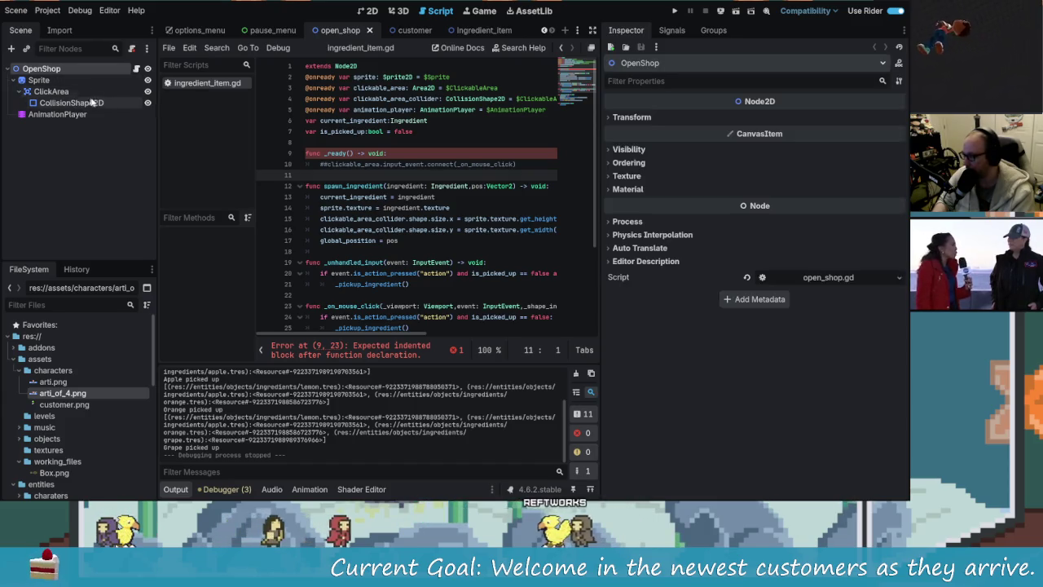
click(57, 139)
click(51, 68)
click(412, 30)
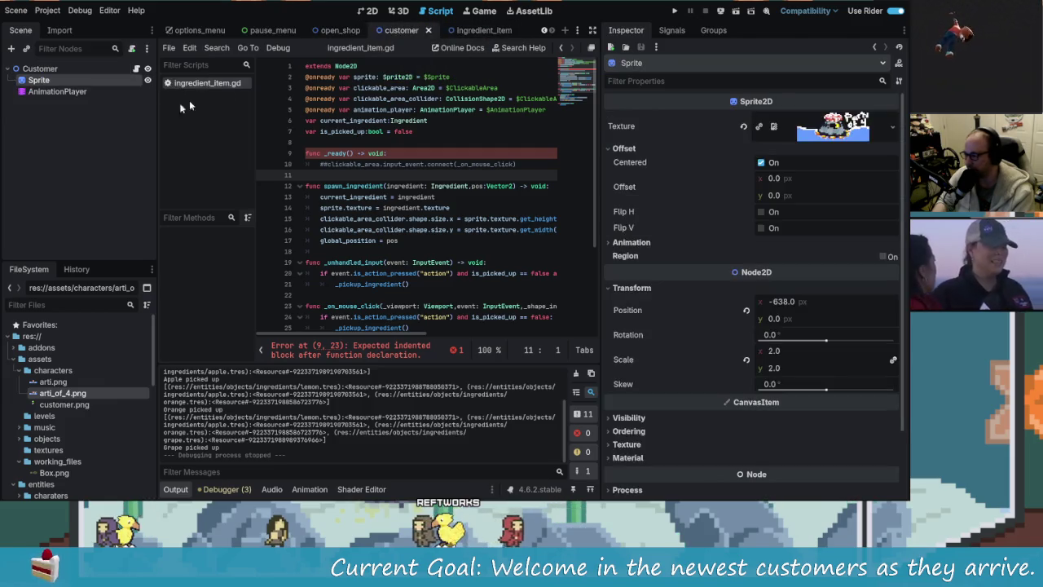
click(70, 70)
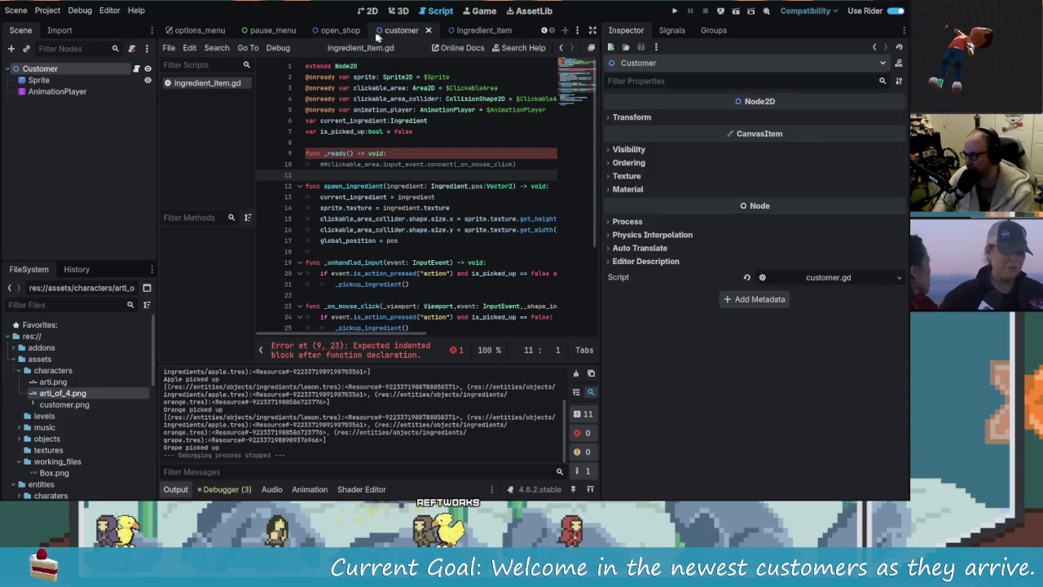
click(340, 31)
click(92, 152)
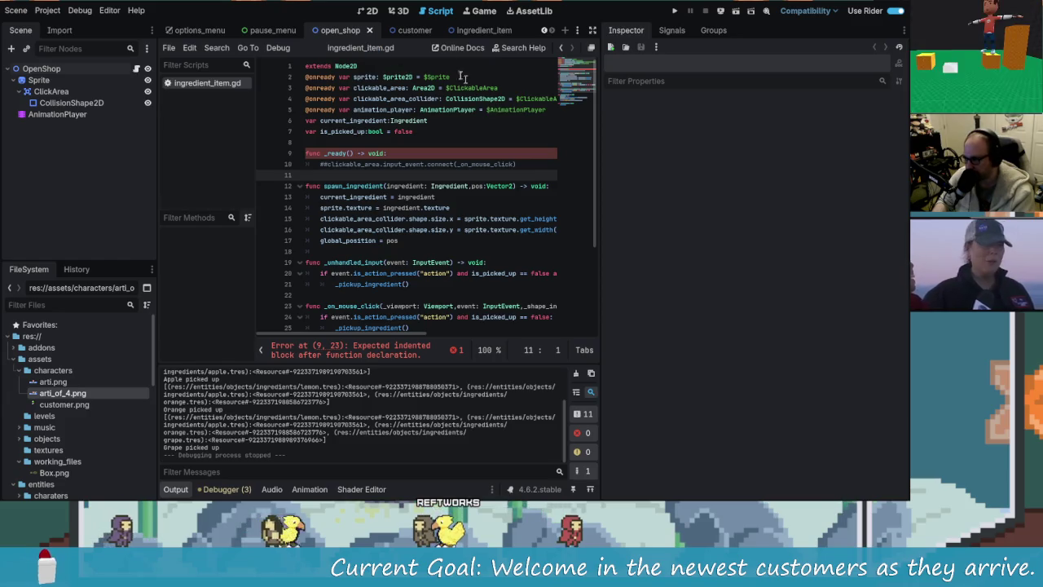
click(43, 68)
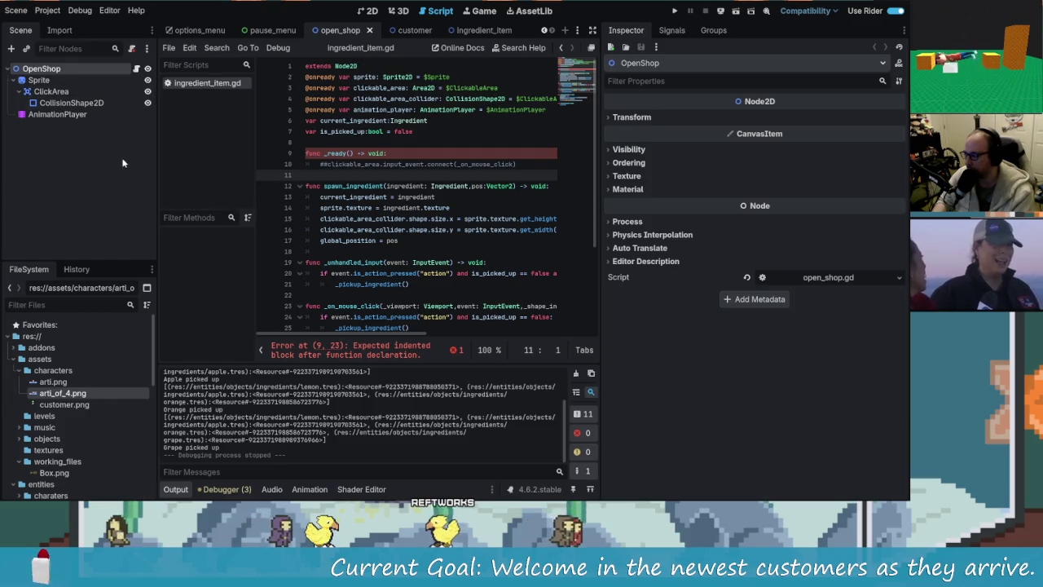
key(ctrl+n)
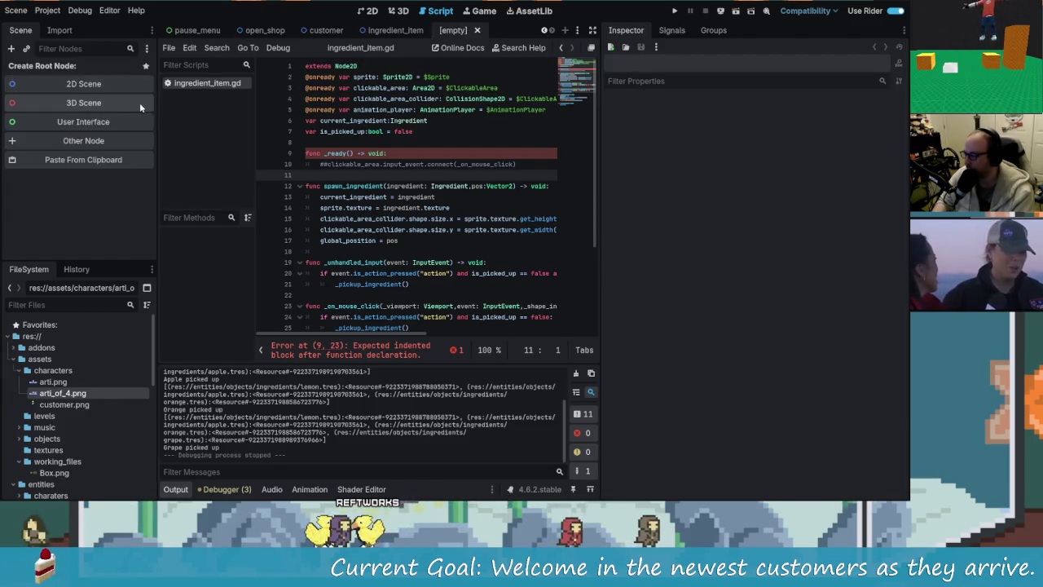
click(131, 84)
Rename the new root to go_to_next_scene and paste OpenShop under it, then undo both.
double_click(56, 69)
text(go_to_next_scene)
key(Return)
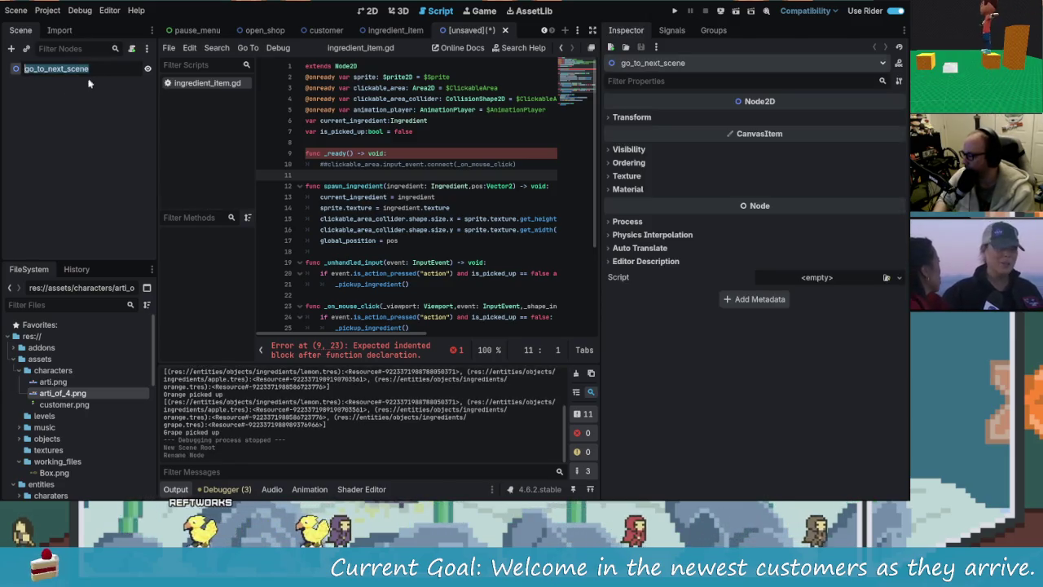
right_click(20, 70)
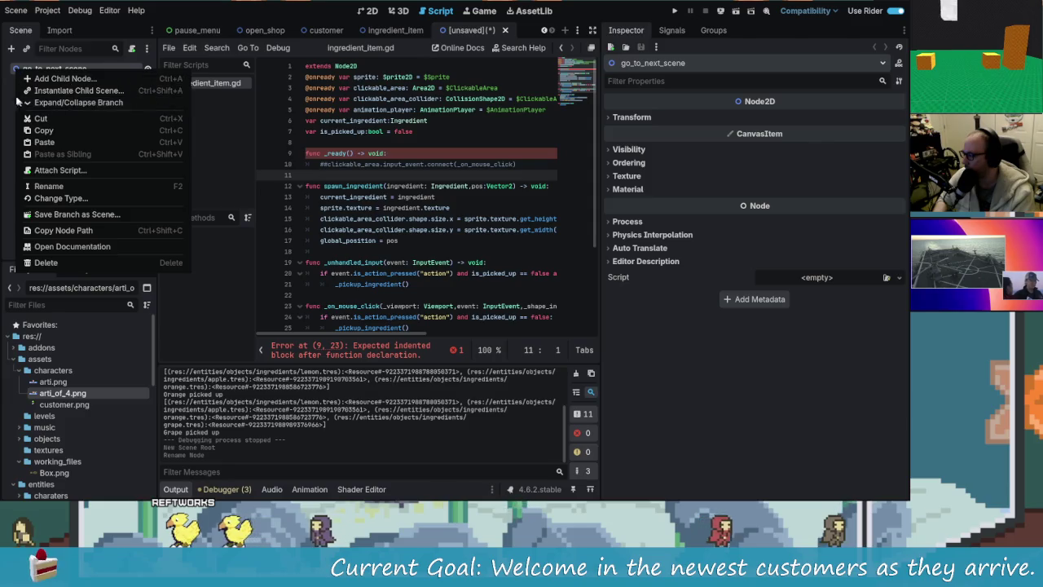
key(Escape)
key(ctrl+v)
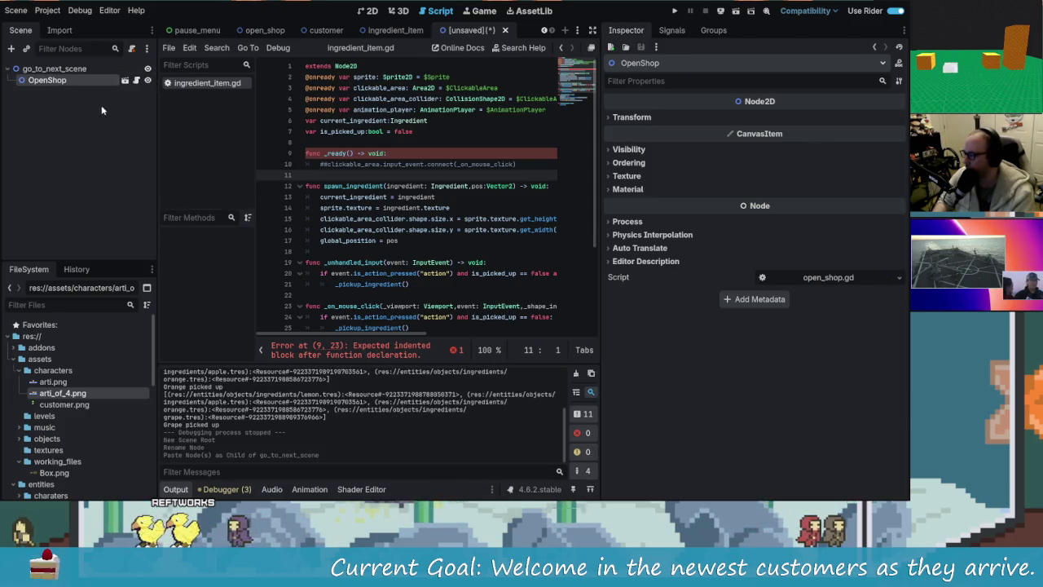
key(ctrl+z)
key(ctrl+z)
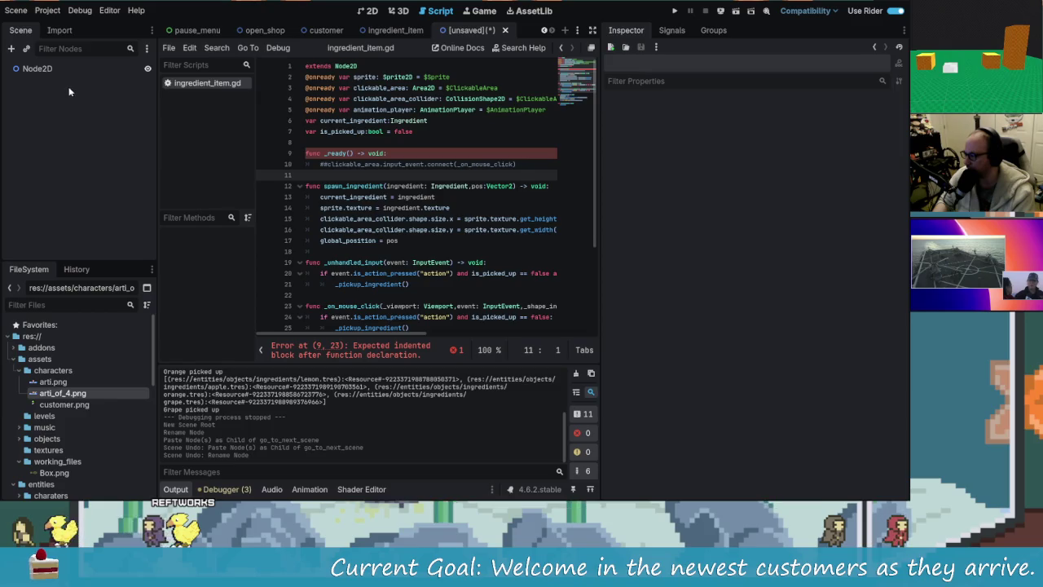
click(359, 33)
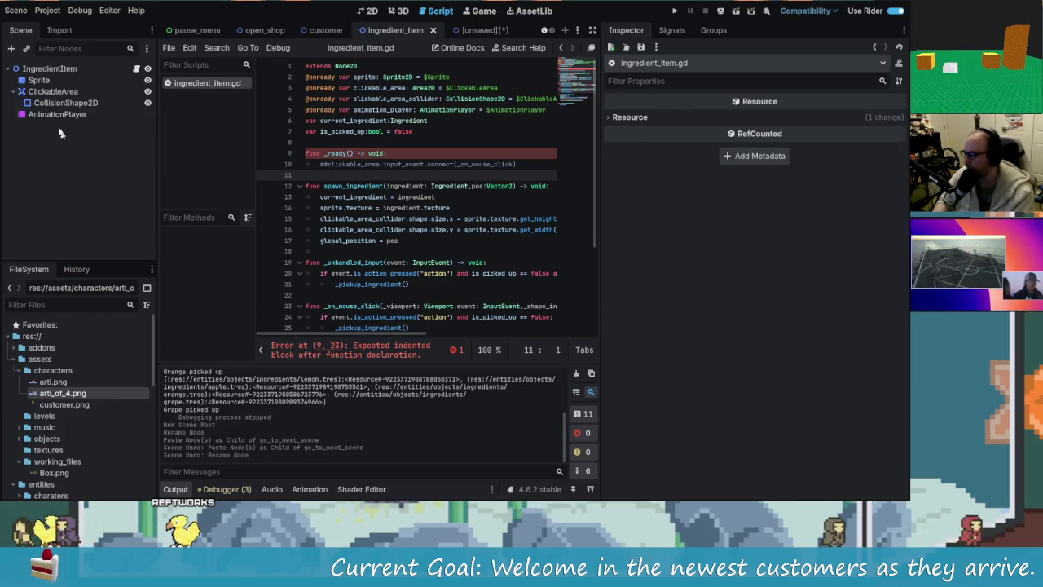
Inspect the Sprite, ClickArea and other nodes in the ingredient_item and open_shop scenes.
click(36, 80)
shift+click(74, 114)
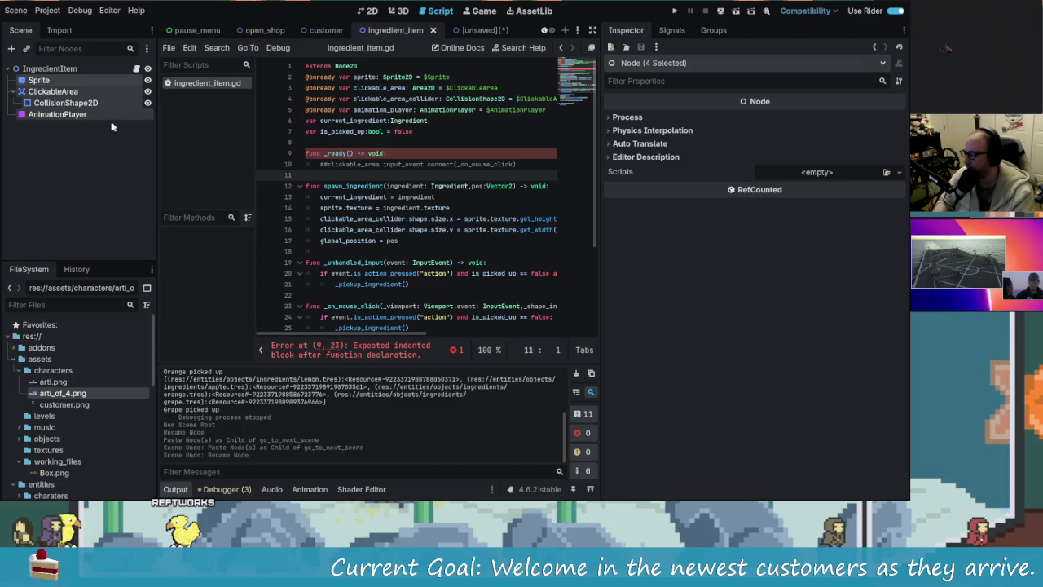
click(278, 33)
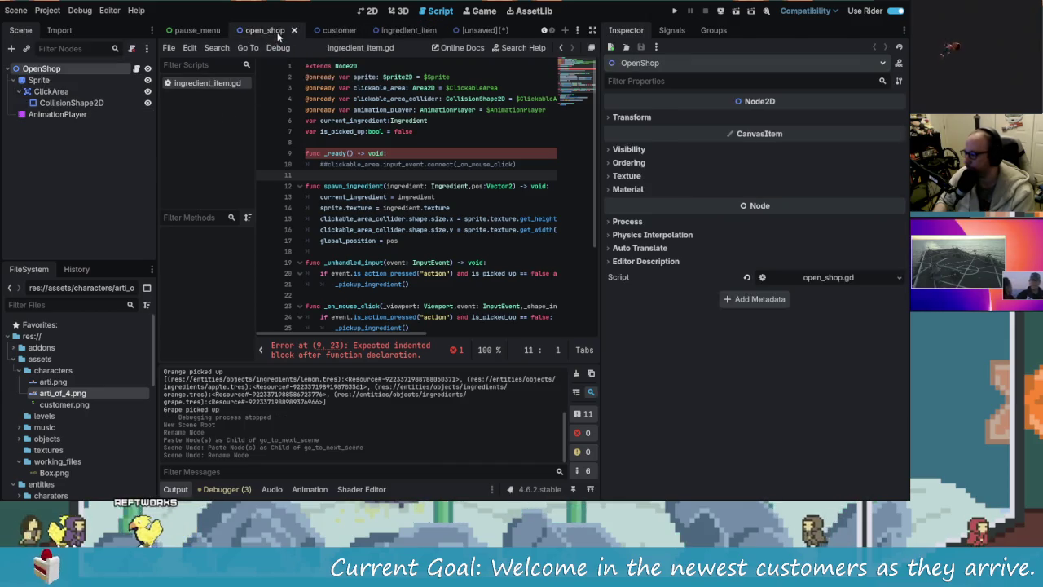
click(39, 79)
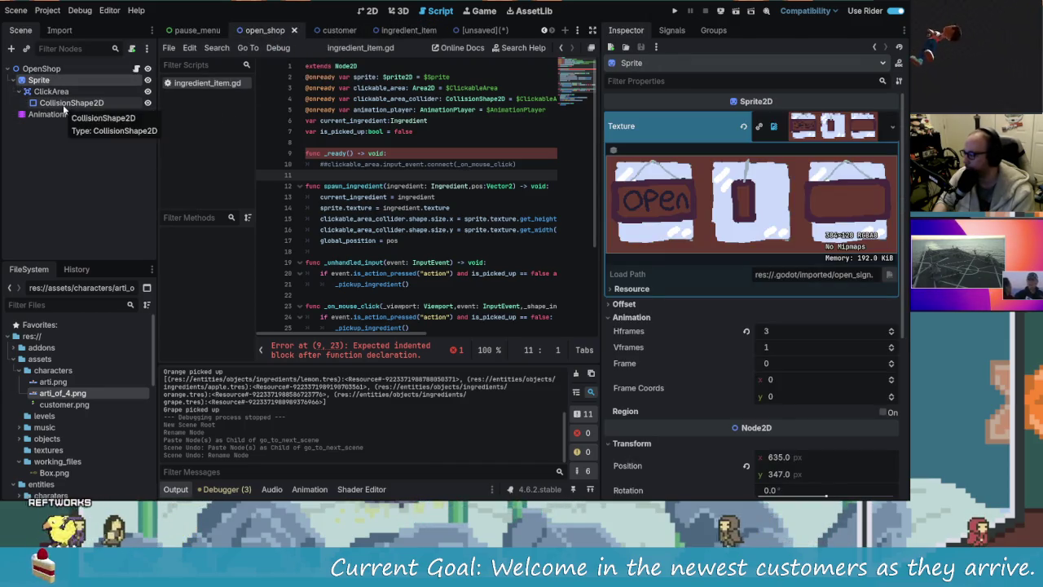
shift+click(59, 103)
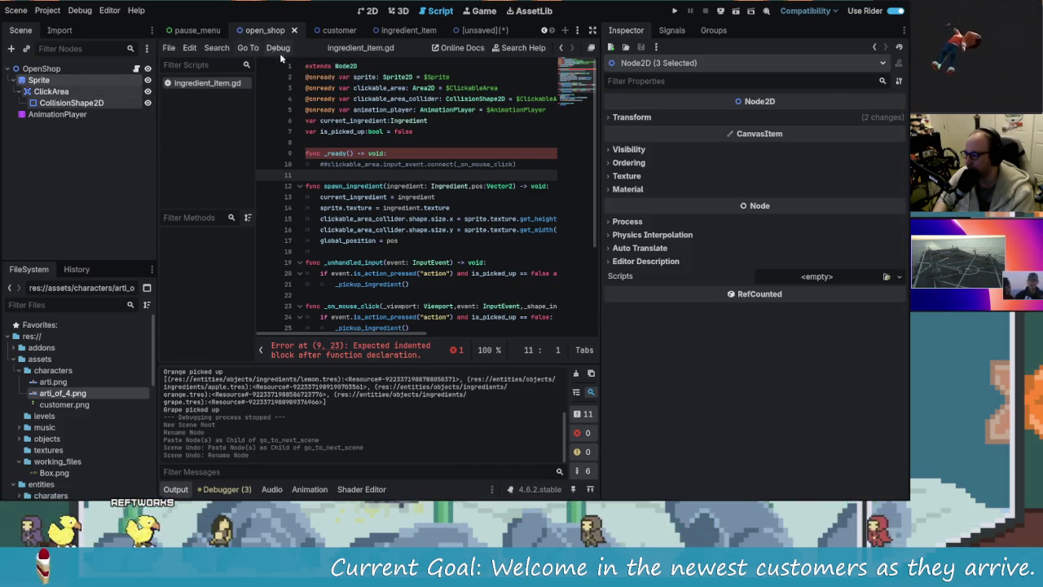
click(57, 104)
click(41, 80)
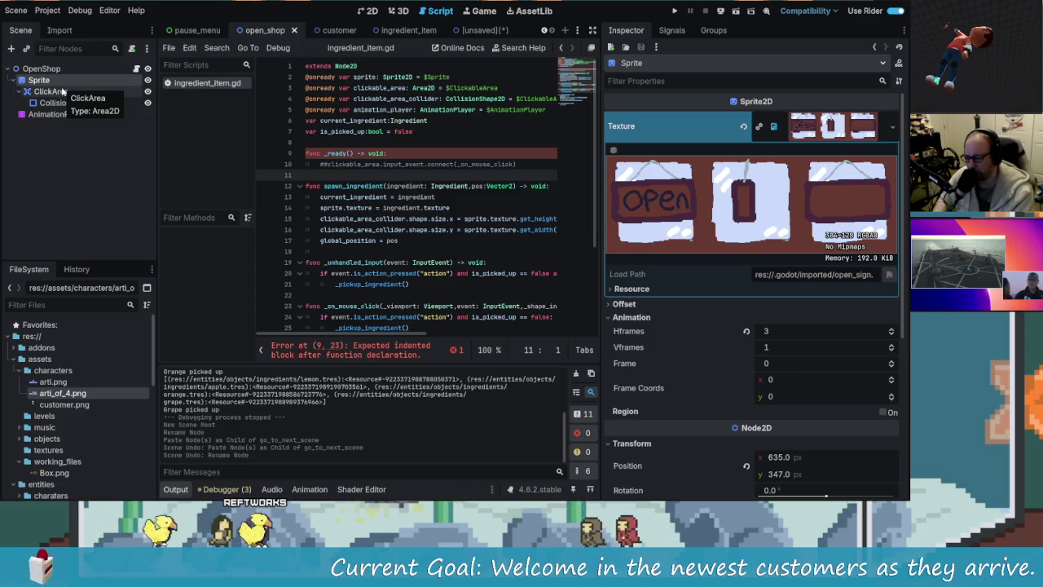
click(80, 131)
Look over the pause_menu and main_menu scenes among the open scene tabs.
click(195, 31)
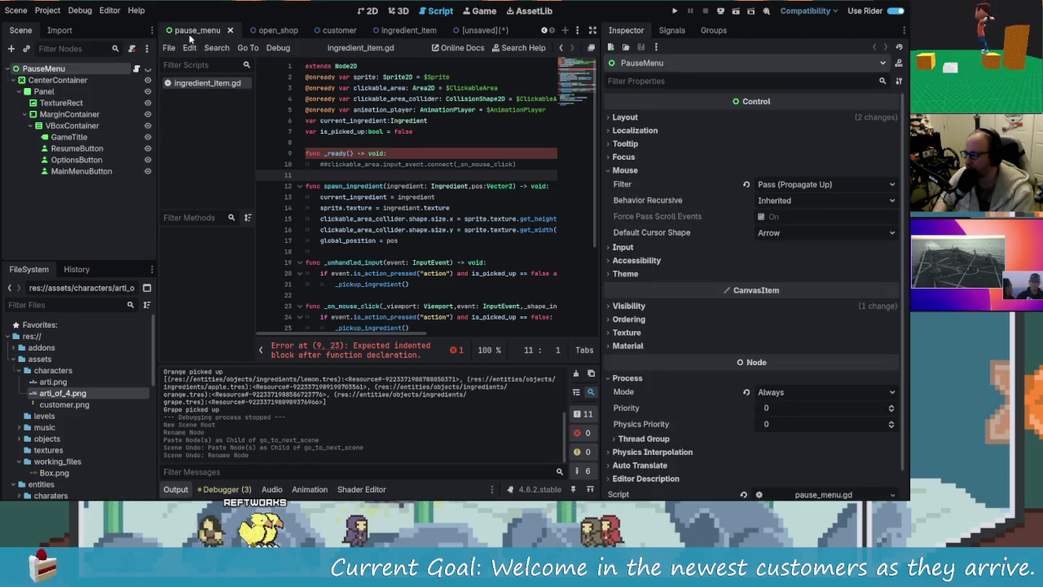
click(545, 31)
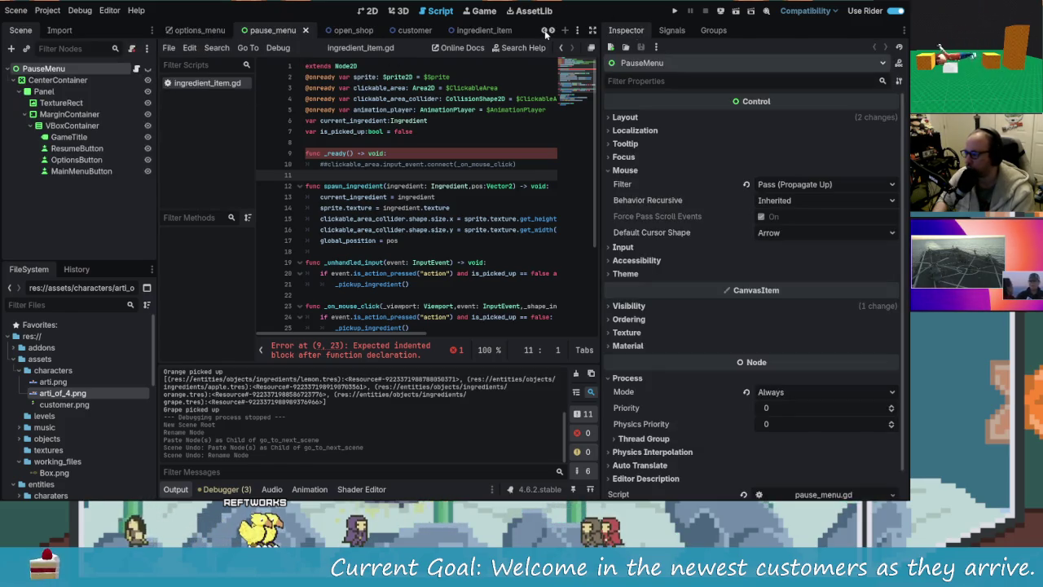
click(545, 30)
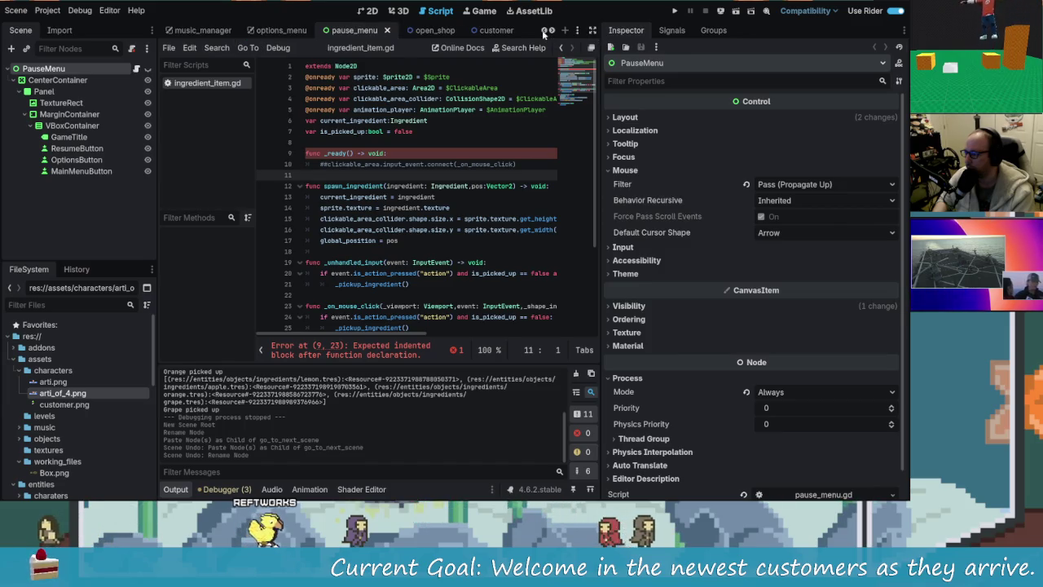
click(545, 31)
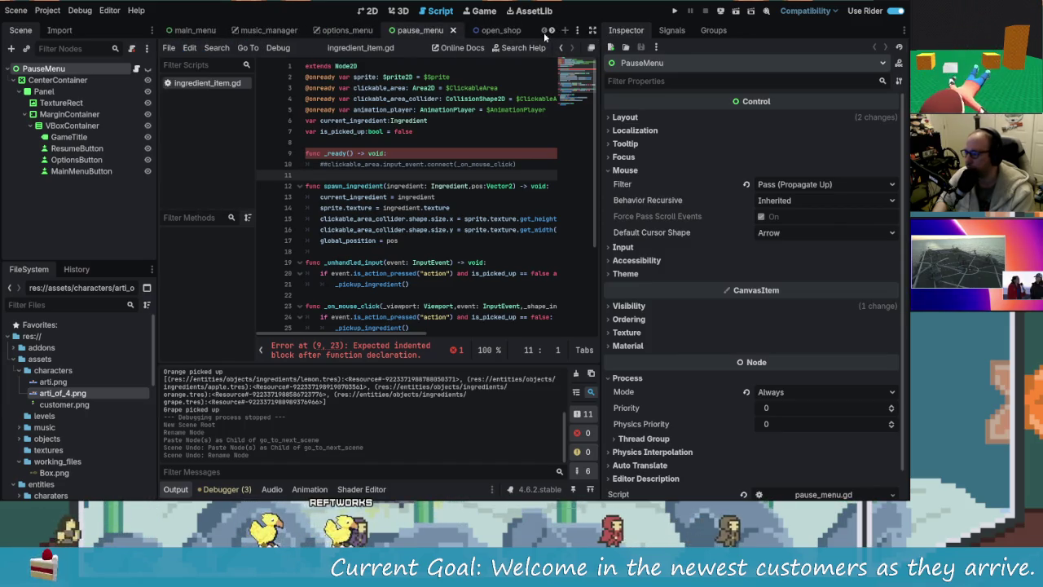
click(192, 30)
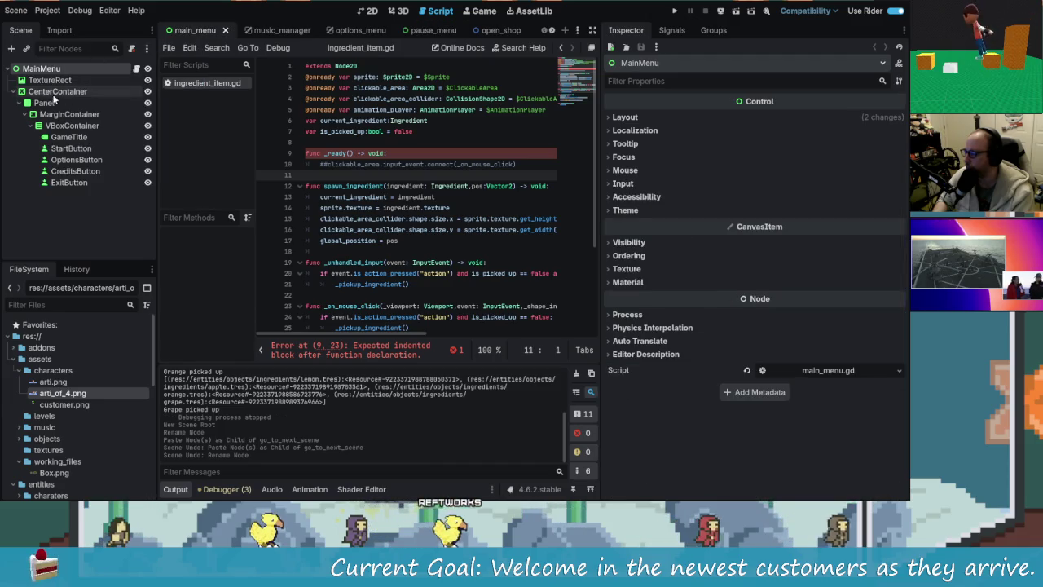
click(555, 30)
Close the unsaved Node2D scratch scene with Don't Save and run the project.
click(481, 32)
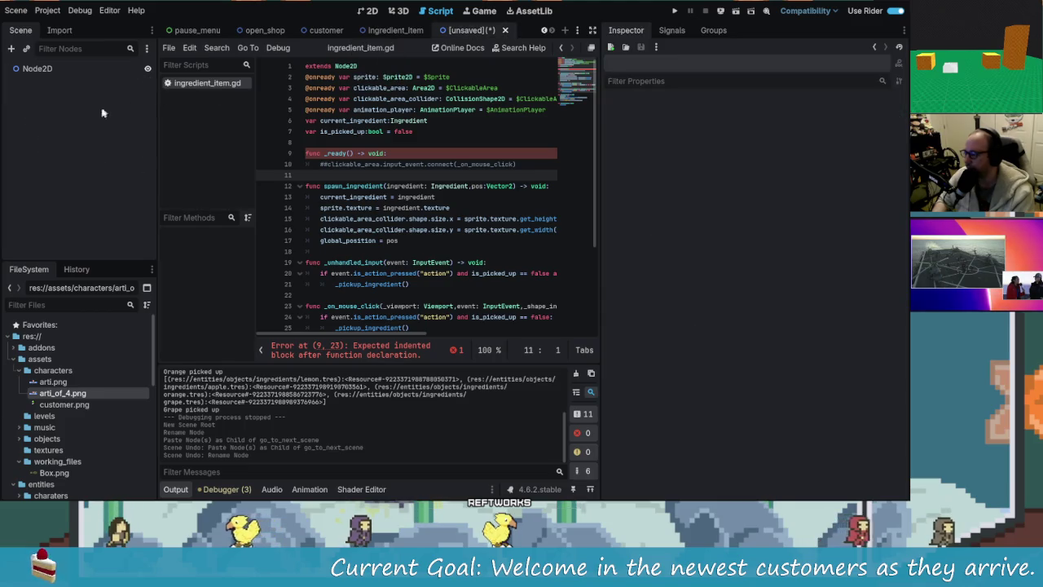
click(37, 68)
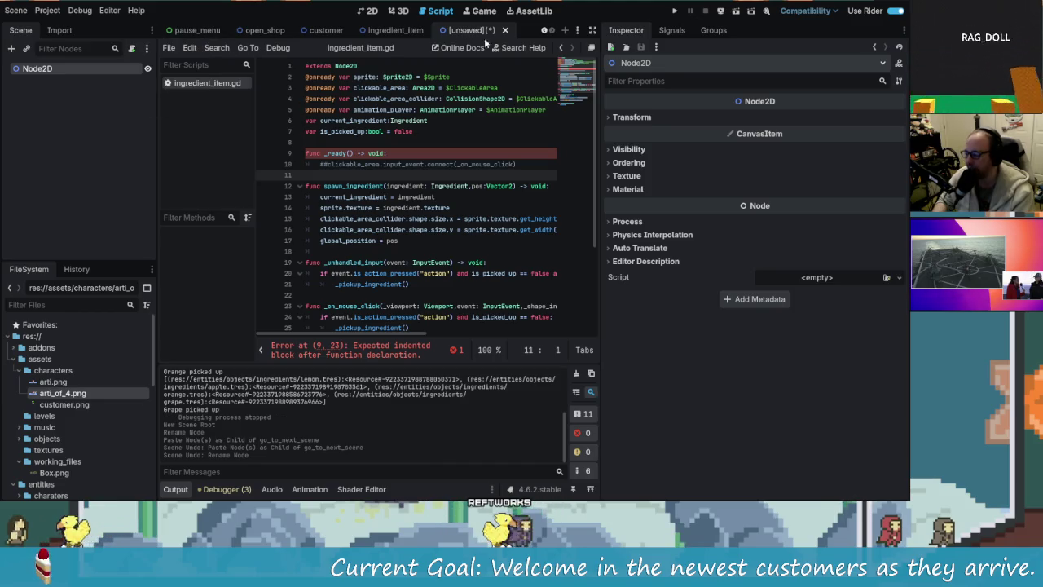
click(505, 30)
click(520, 267)
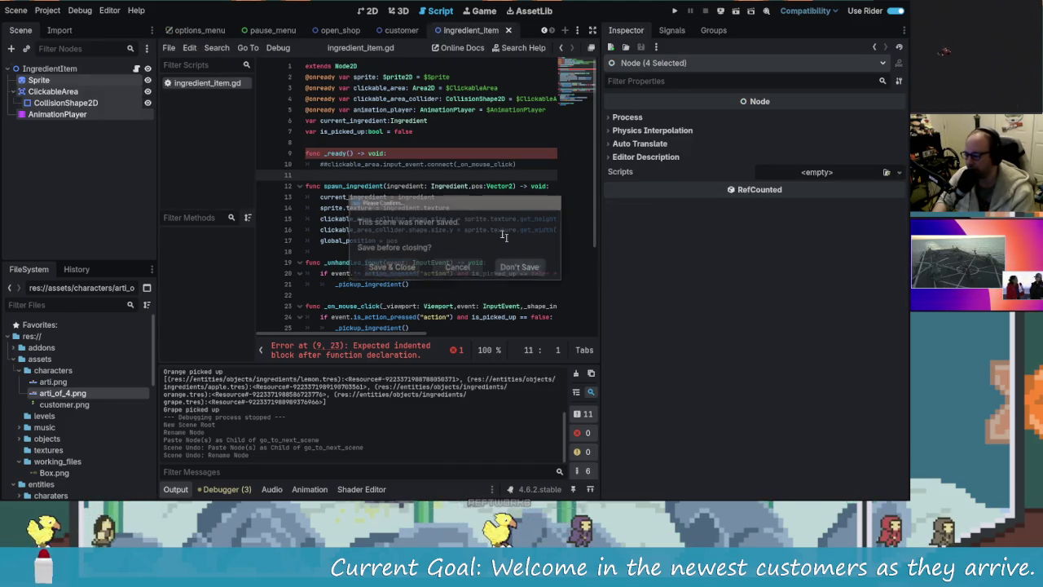
click(675, 10)
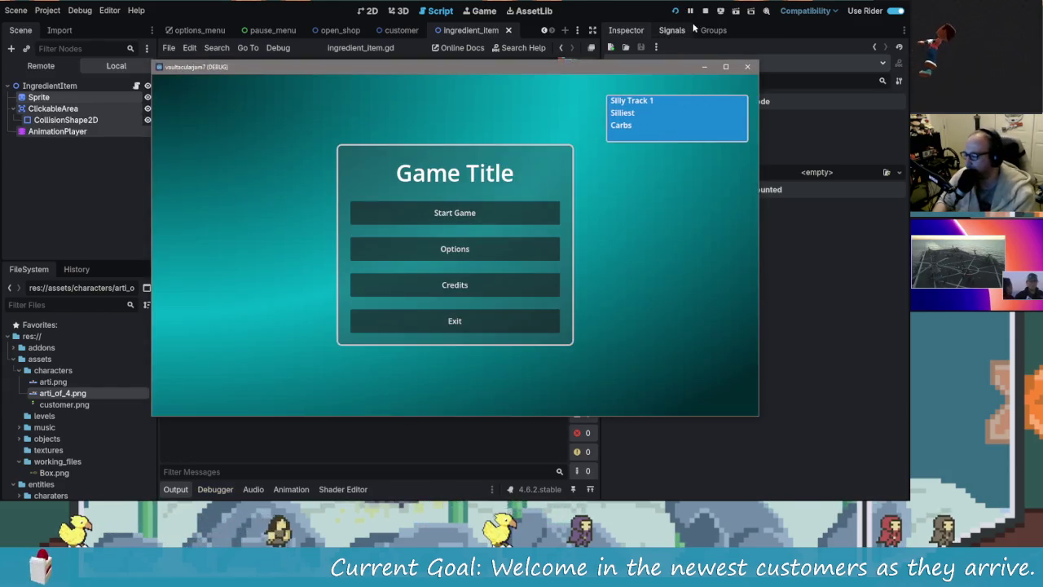
Start the game, open the shop, pick up the lemon, orange, grape and apple, then stop.
click(499, 213)
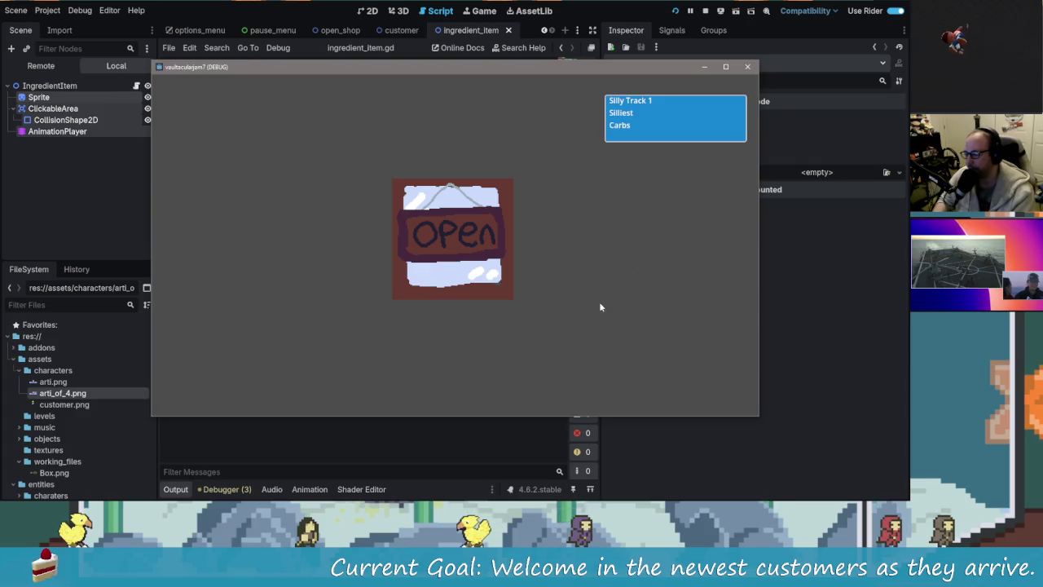
click(411, 251)
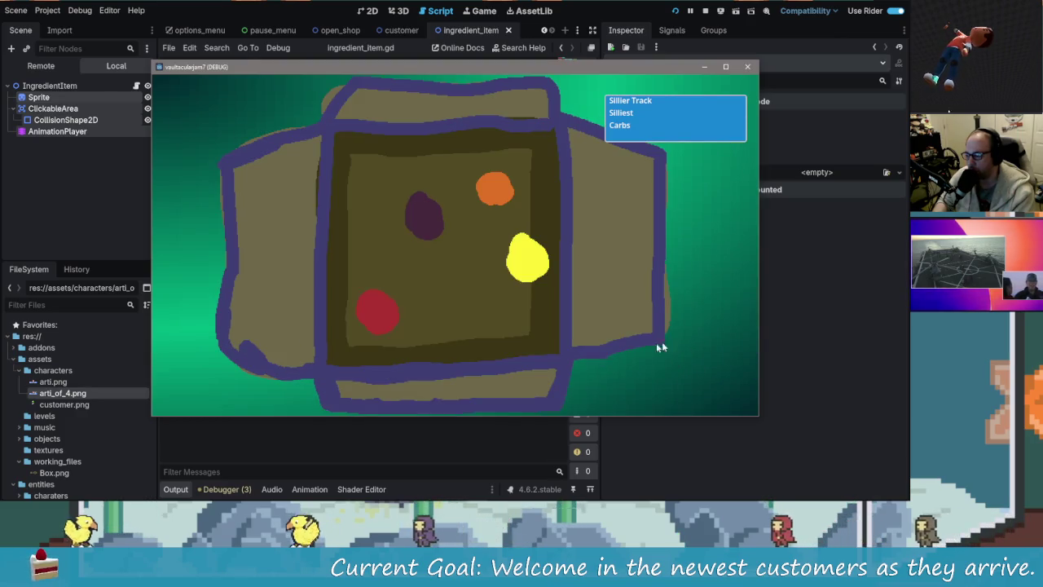
click(526, 257)
click(495, 189)
click(420, 216)
click(374, 322)
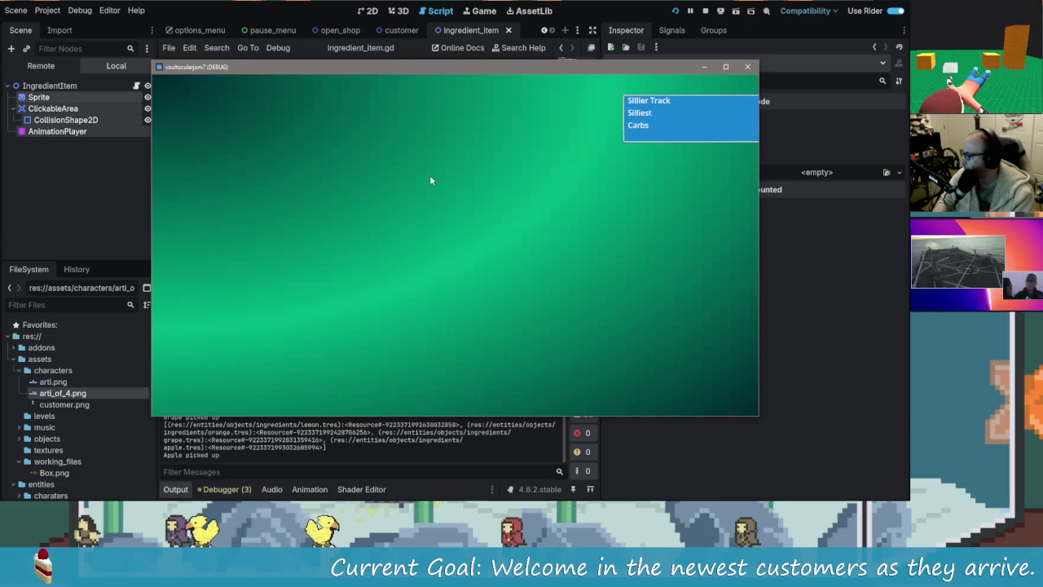
click(748, 67)
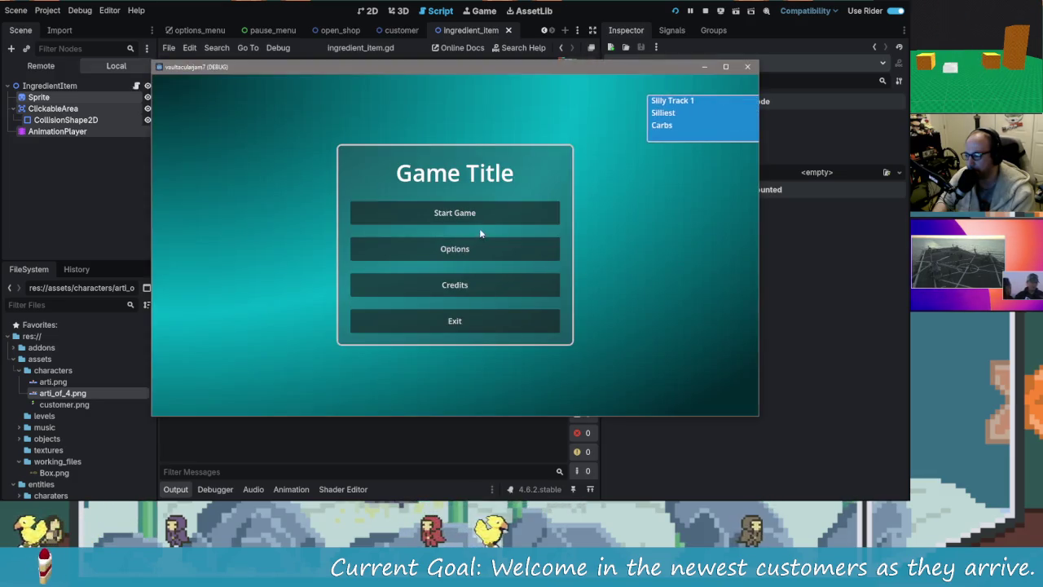
Relaunch, open the shop, pick up the red and yellow ingredients, then stop the game.
click(482, 226)
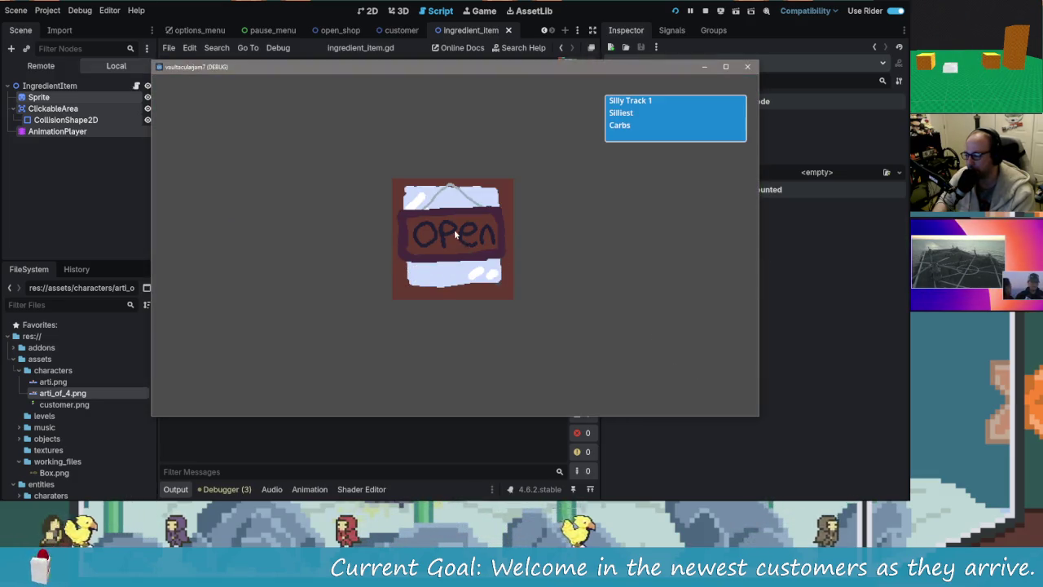
click(454, 234)
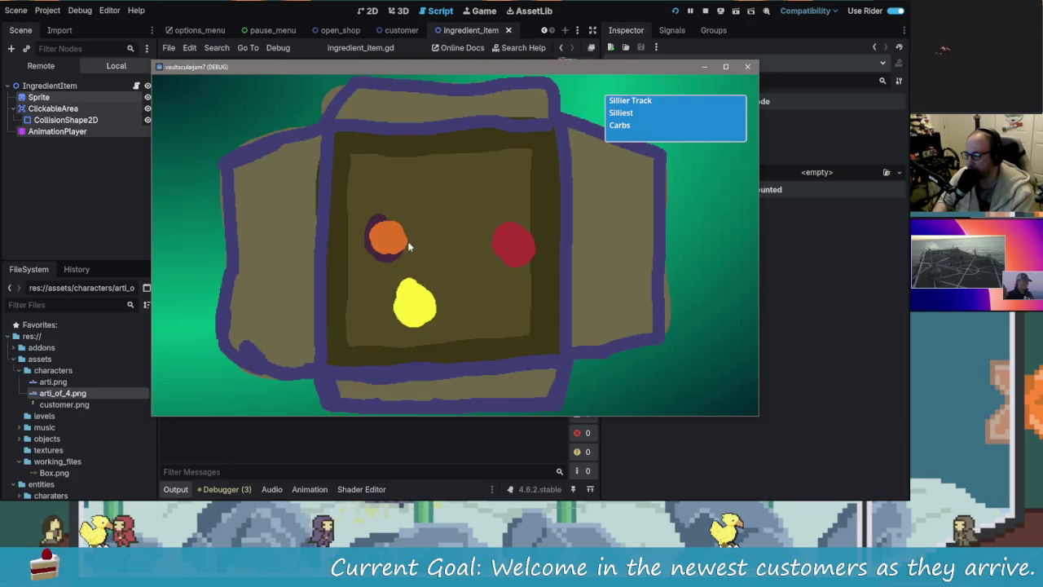
click(520, 251)
click(417, 308)
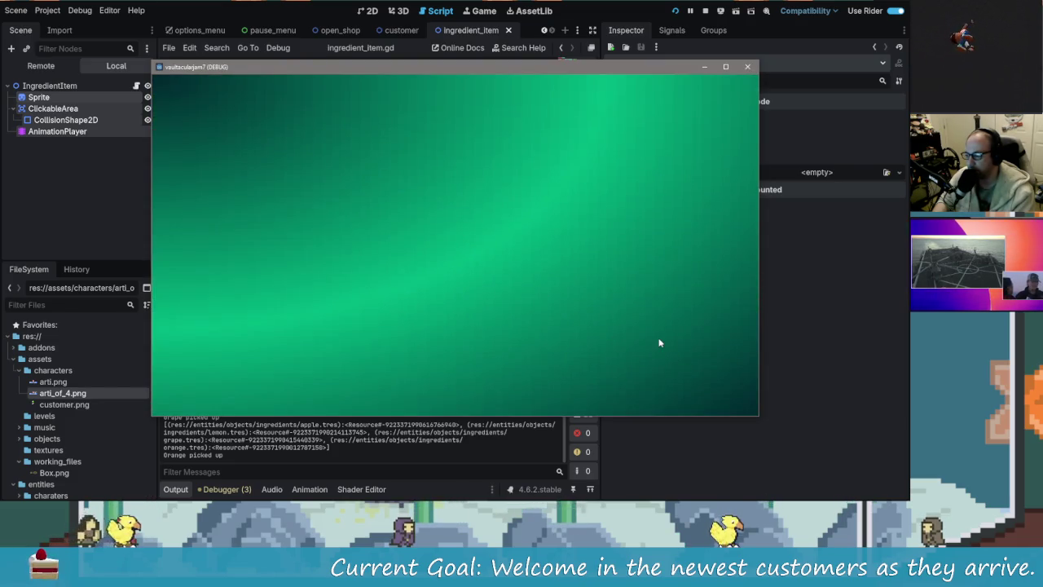
click(749, 67)
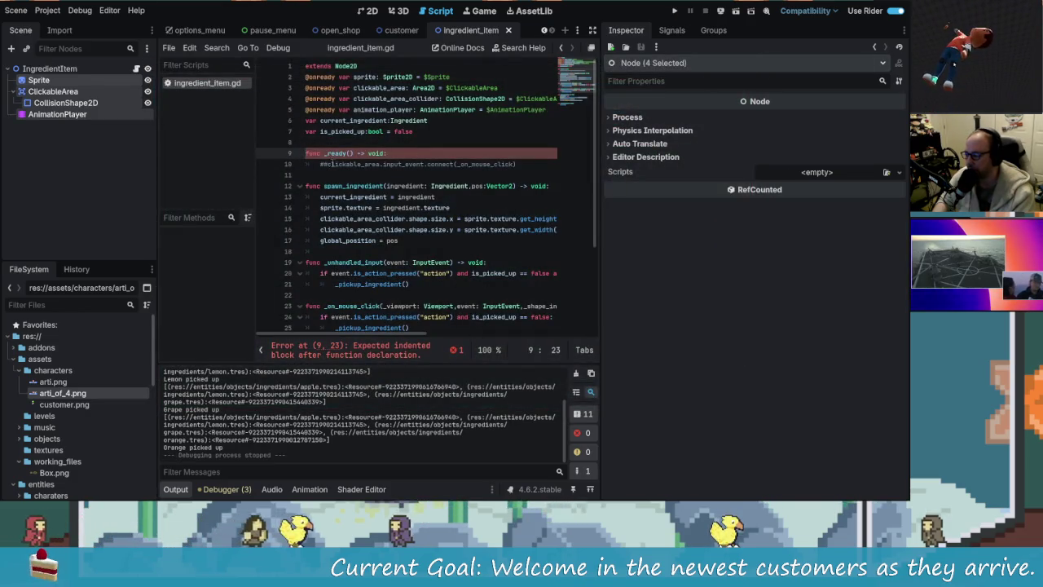
Close ingredient_item.gd from the script list's context menu.
click(364, 164)
right_click(217, 82)
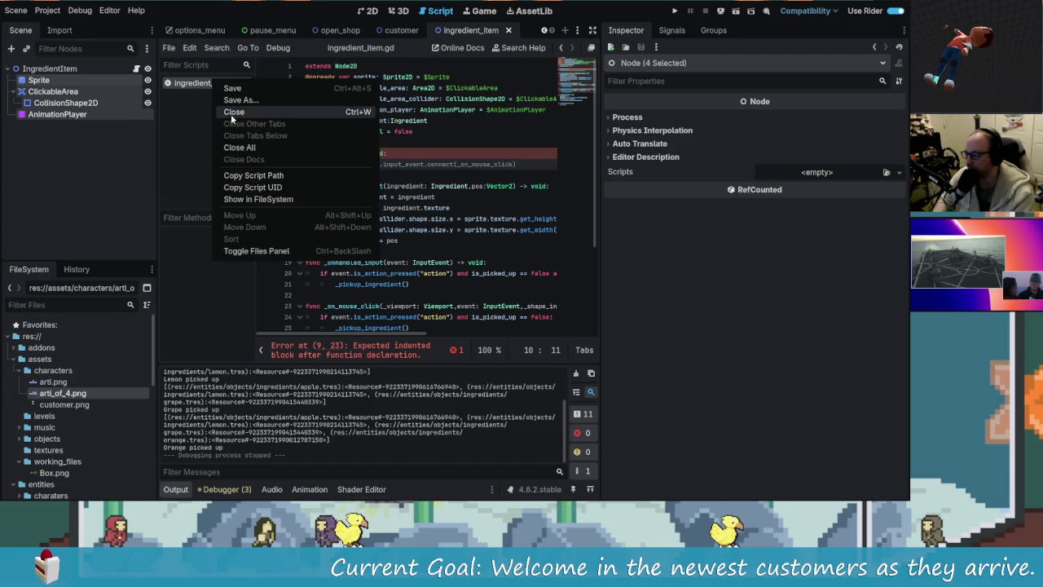
click(235, 112)
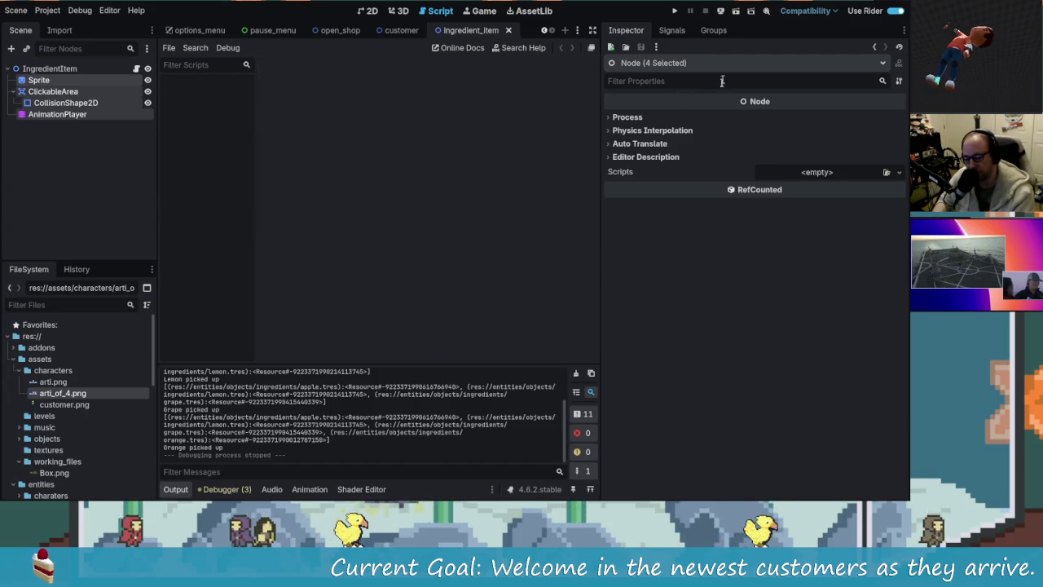